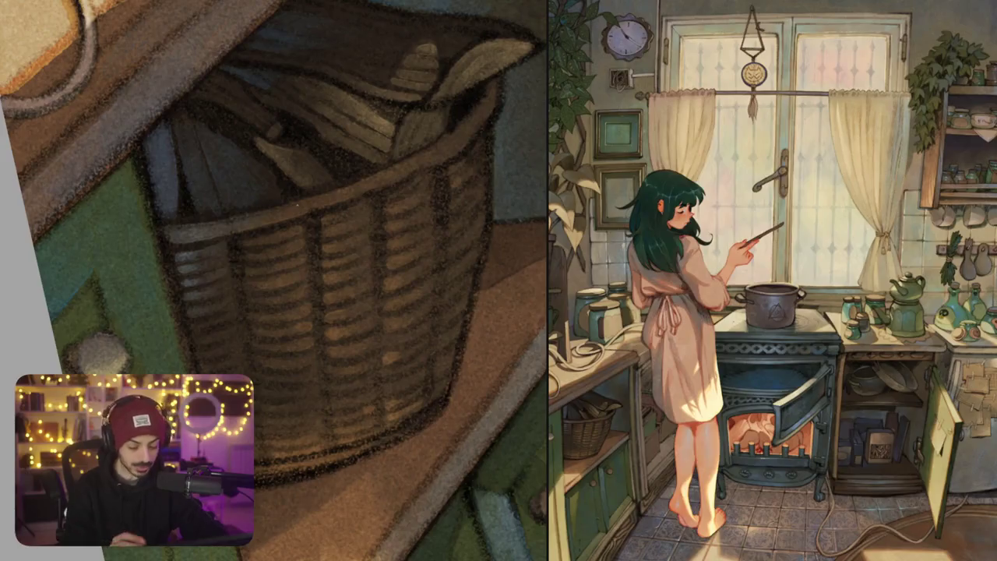
Paint light highlight strokes along the basket rim, darkening one small patch, then fit the artwork in view
{"action": "left_click_drag", "start_coordinate": [341, 510], "coordinate": [404, 303]}
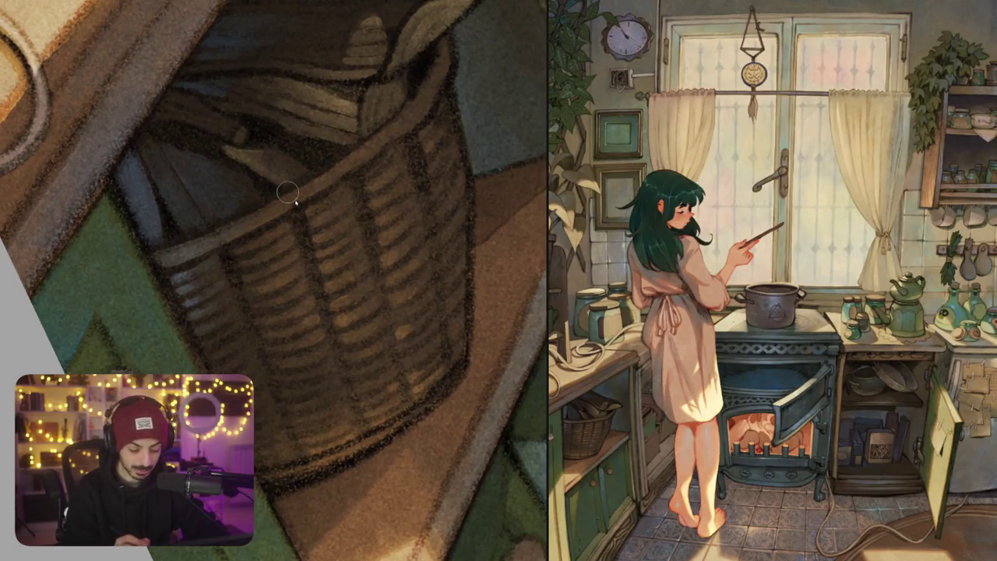
{"action": "mouse_move", "coordinate": [285, 199]}
{"action": "left_mouse_down"}
{"action": "mouse_move", "coordinate": [309, 187]}
{"action": "mouse_move", "coordinate": [194, 247]}
{"action": "left_mouse_up"}
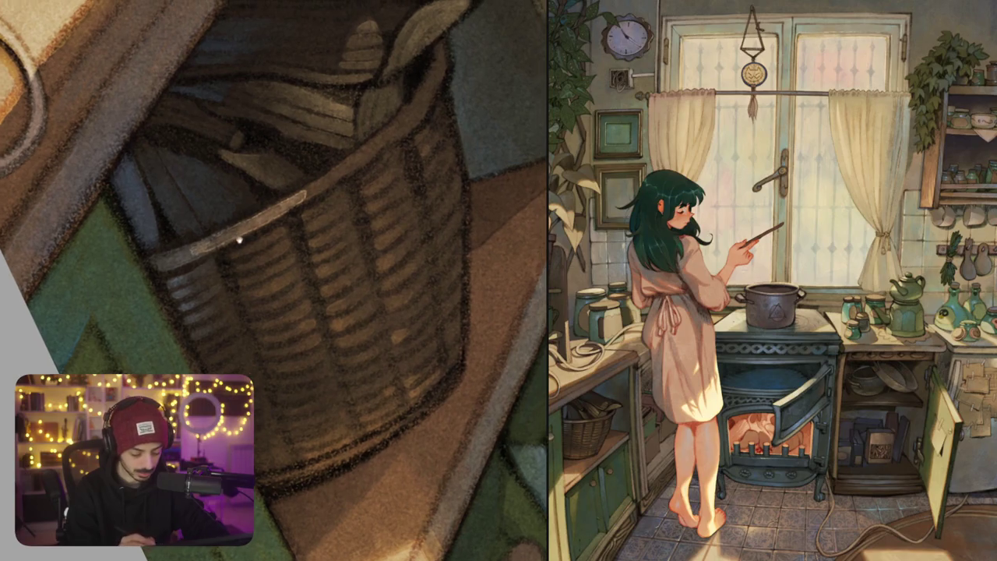
{"action": "mouse_move", "coordinate": [282, 229]}
{"action": "left_mouse_down"}
{"action": "mouse_move", "coordinate": [238, 254]}
{"action": "mouse_move", "coordinate": [356, 176]}
{"action": "mouse_move", "coordinate": [311, 209]}
{"action": "left_mouse_up"}
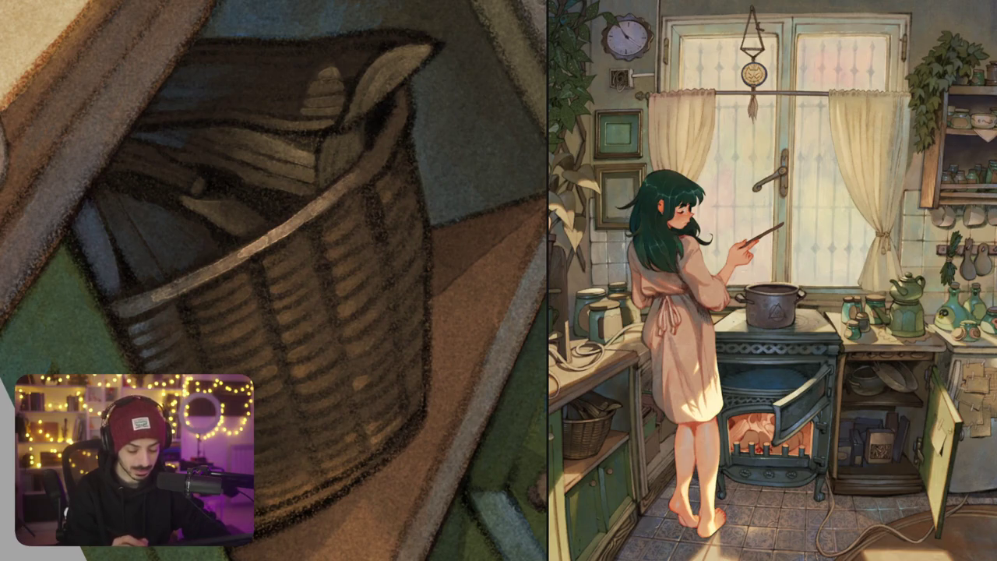
{"action": "left_click_drag", "start_coordinate": [255, 243], "coordinate": [267, 235]}
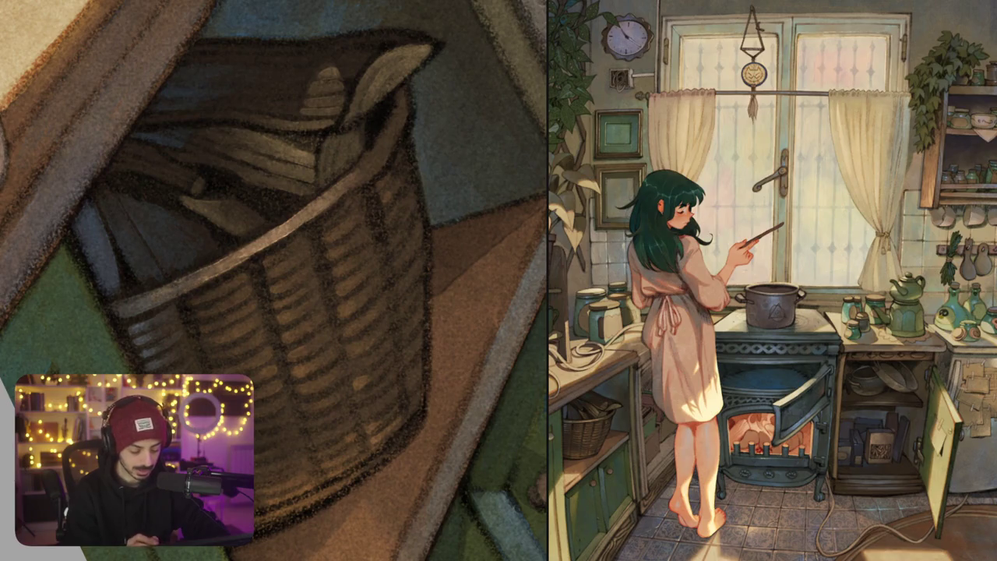
{"action": "scroll", "coordinate": [325, 254], "scroll_direction": "up", "scroll_amount": 3}
{"action": "scroll", "coordinate": [326, 254], "scroll_direction": "down", "scroll_amount": 1}
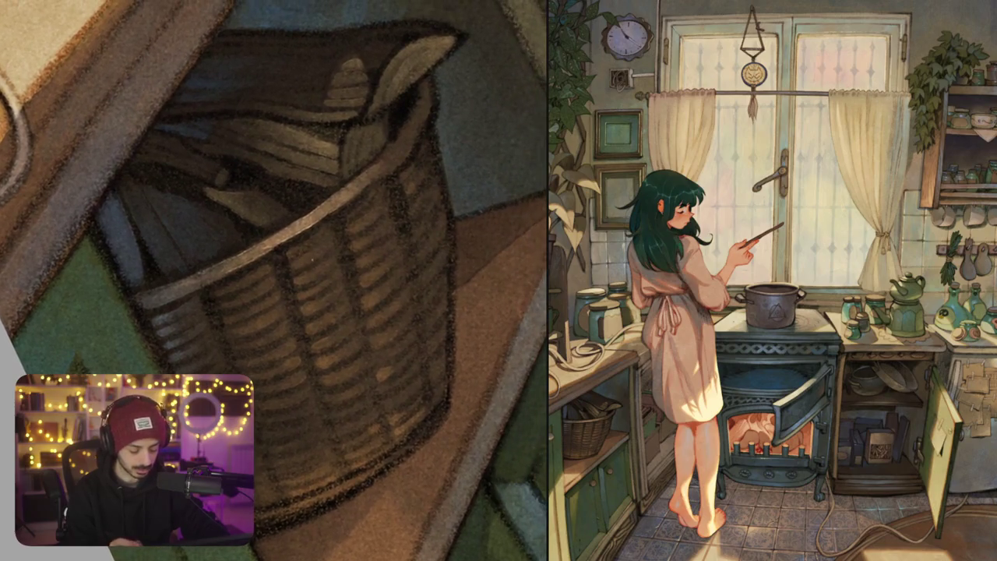
{"action": "scroll", "coordinate": [333, 255], "scroll_direction": "up", "scroll_amount": 1}
{"action": "scroll", "coordinate": [329, 222], "scroll_direction": "up", "scroll_amount": 1}
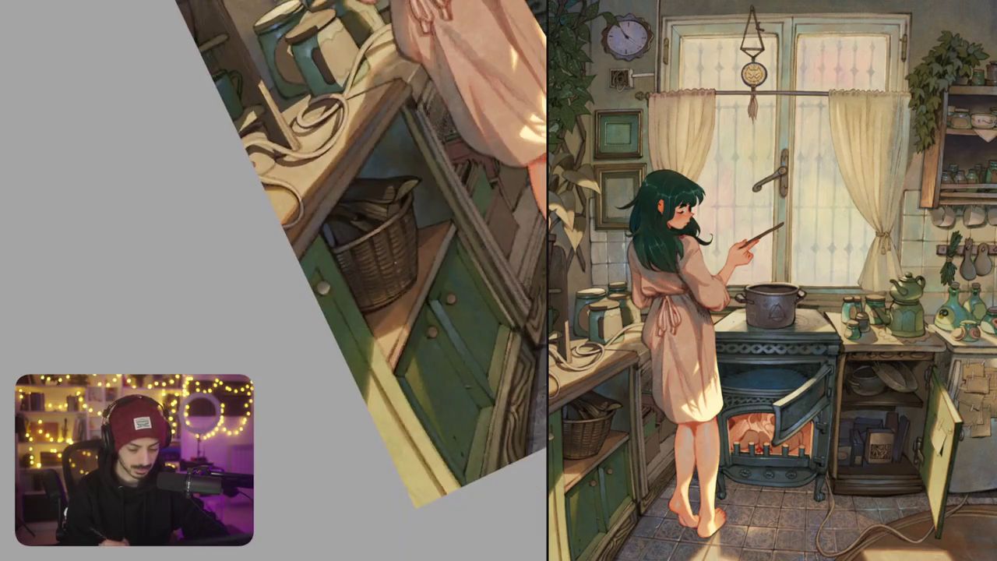
{"action": "scroll", "coordinate": [384, 231], "scroll_direction": "up", "scroll_amount": 3}
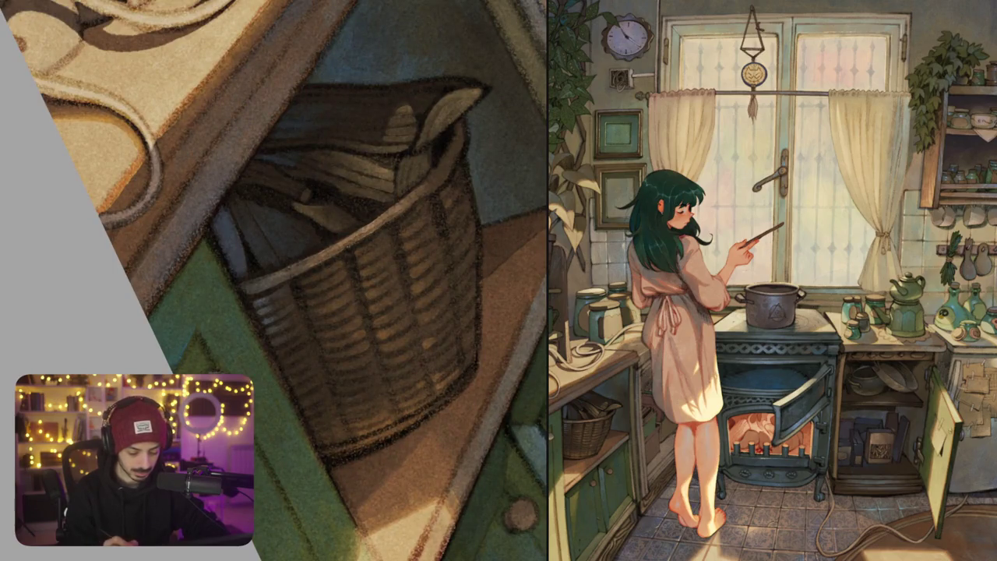
{"action": "scroll", "coordinate": [420, 205], "scroll_direction": "down", "scroll_amount": 3}
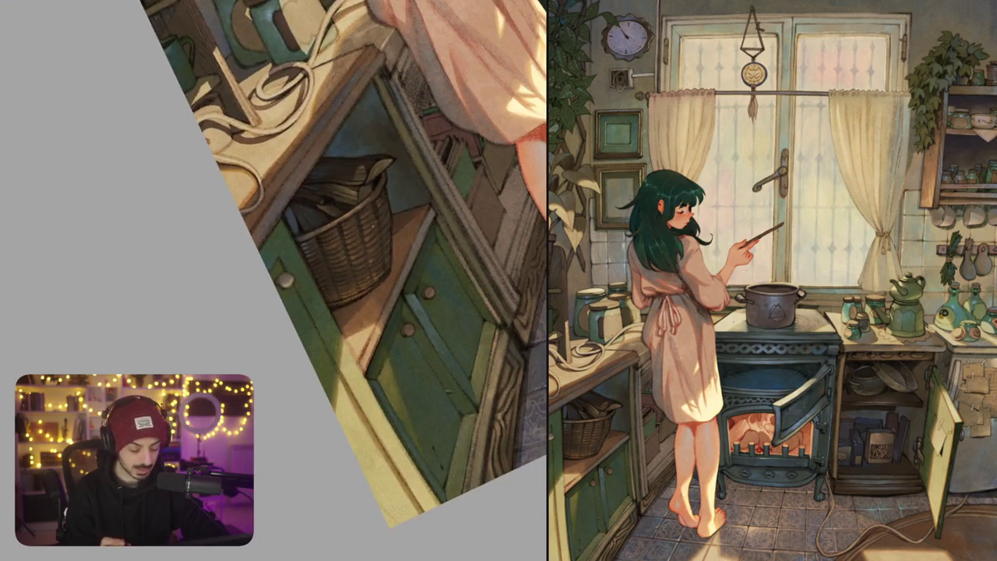
{"action": "scroll", "coordinate": [342, 210], "scroll_direction": "up", "scroll_amount": 3}
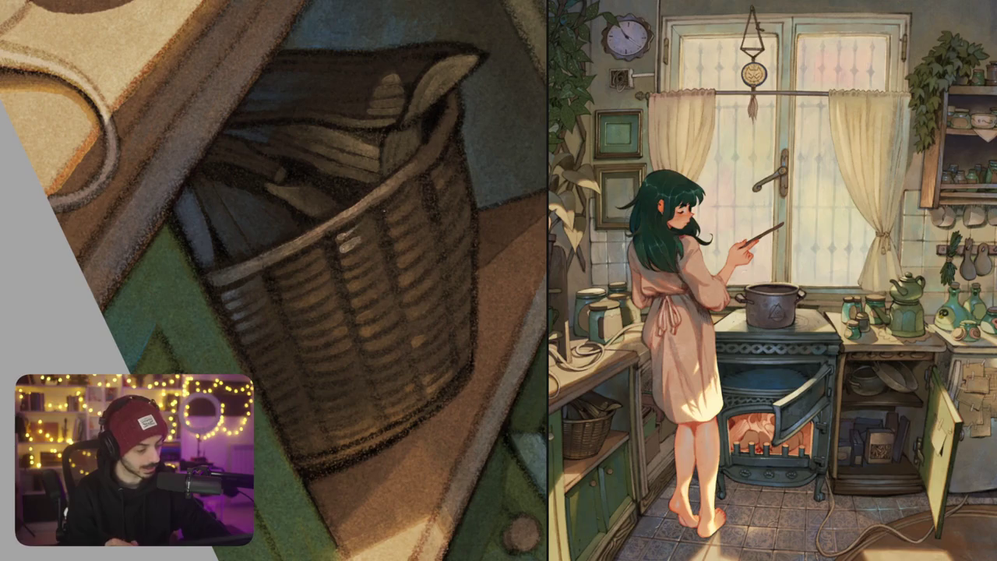
{"action": "key", "text": "ctrl+0"}
Zoom in and extend the basket's rim highlight further left
{"action": "scroll", "coordinate": [401, 253], "scroll_direction": "up", "scroll_amount": 5}
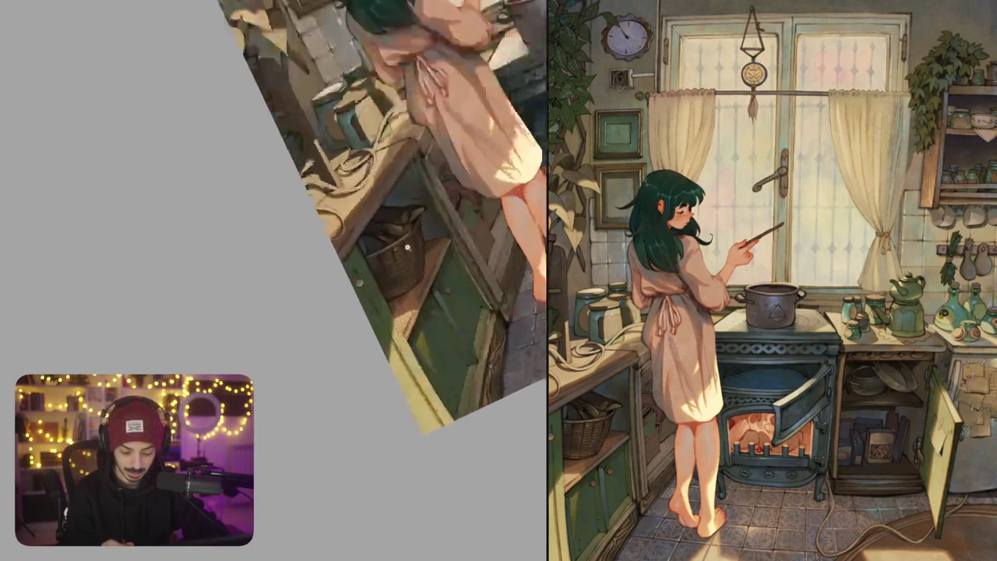
{"action": "scroll", "coordinate": [403, 253], "scroll_direction": "up", "scroll_amount": 3}
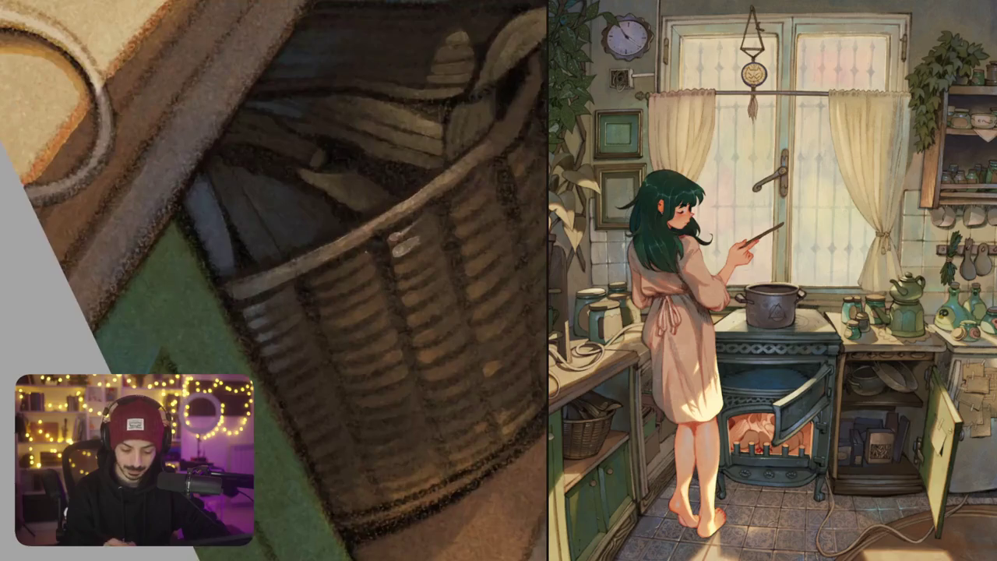
{"action": "mouse_move", "coordinate": [362, 263]}
{"action": "left_mouse_down"}
{"action": "mouse_move", "coordinate": [321, 277]}
{"action": "mouse_move", "coordinate": [363, 272]}
{"action": "mouse_move", "coordinate": [339, 285]}
{"action": "left_mouse_up"}
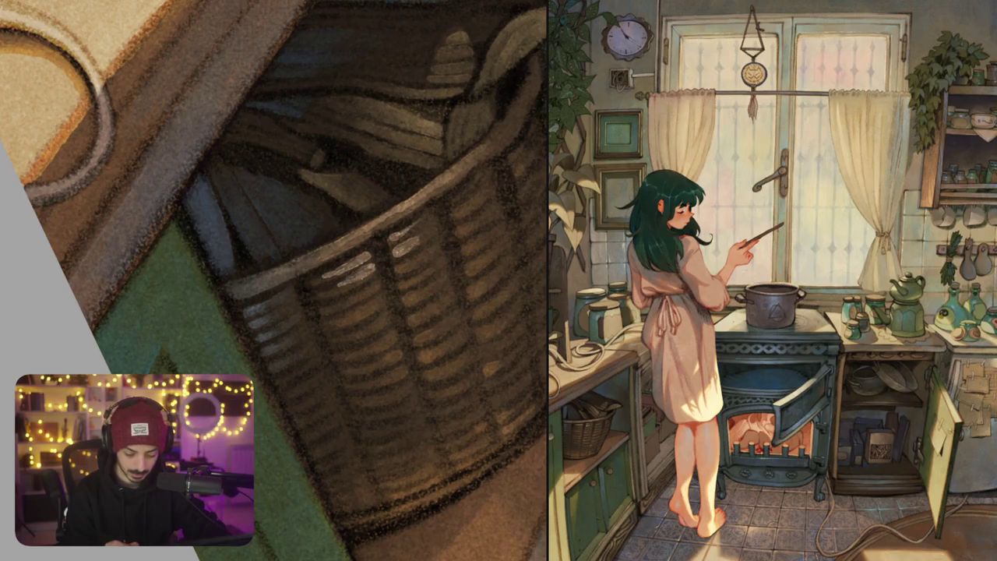
Paint short pale highlights across the weave and lower basket, then reset to the whole painting
{"action": "scroll", "coordinate": [274, 281], "scroll_direction": "down", "scroll_amount": 10}
{"action": "scroll", "coordinate": [401, 198], "scroll_direction": "up", "scroll_amount": 5}
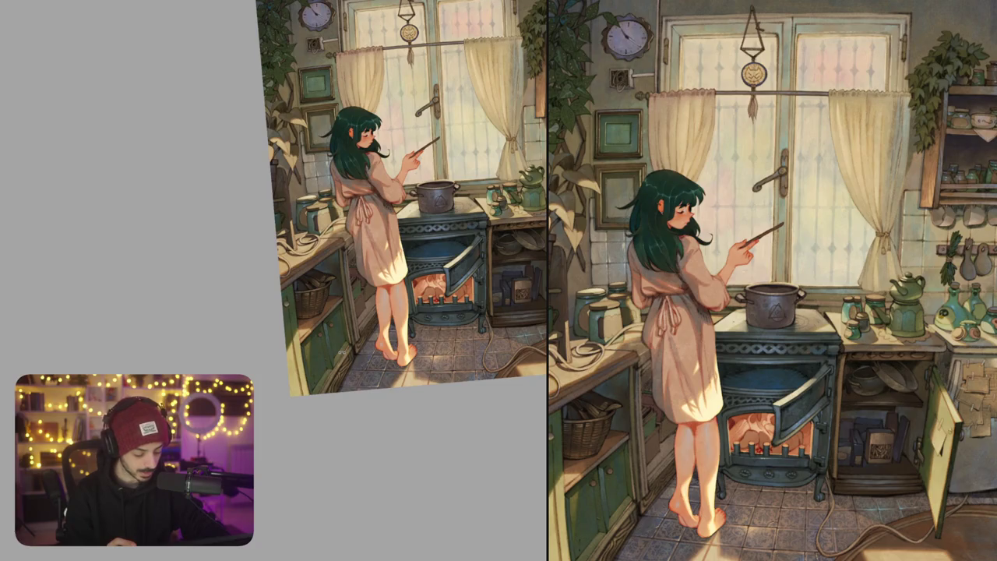
{"action": "scroll", "coordinate": [311, 296], "scroll_direction": "up", "scroll_amount": 3}
{"action": "scroll", "coordinate": [312, 296], "scroll_direction": "up", "scroll_amount": 3}
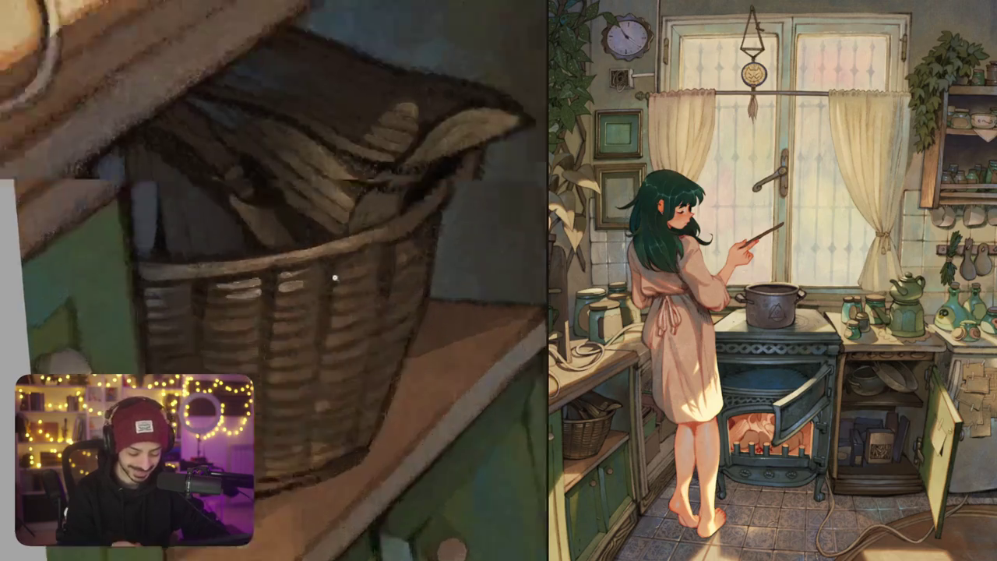
{"action": "scroll", "coordinate": [311, 296], "scroll_direction": "up", "scroll_amount": 3}
{"action": "mouse_move", "coordinate": [280, 280]}
{"action": "left_mouse_down"}
{"action": "mouse_move", "coordinate": [310, 263]}
{"action": "mouse_move", "coordinate": [294, 268]}
{"action": "left_mouse_up"}
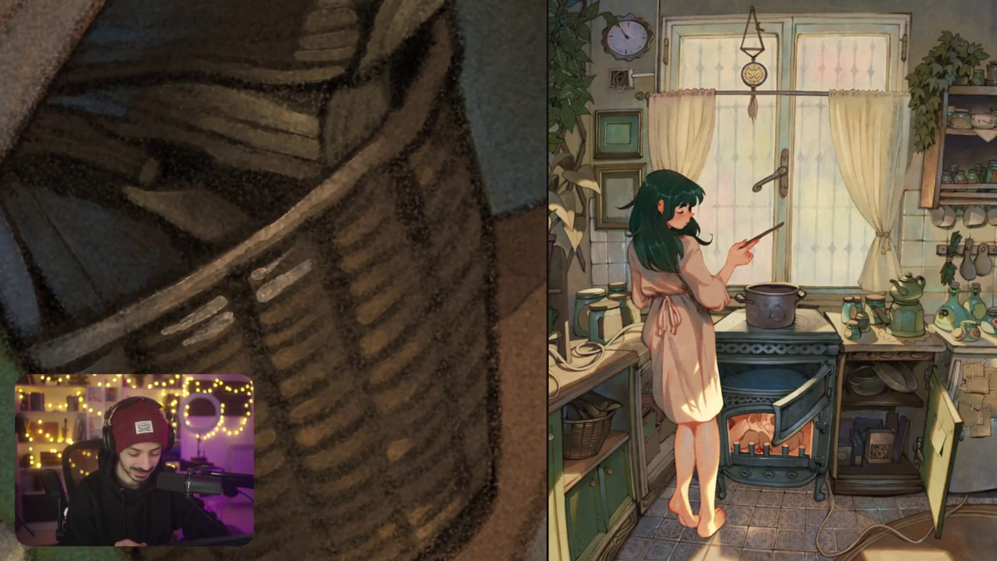
{"action": "mouse_move", "coordinate": [274, 315]}
{"action": "left_mouse_down"}
{"action": "mouse_move", "coordinate": [290, 311]}
{"action": "mouse_move", "coordinate": [319, 272]}
{"action": "left_mouse_up"}
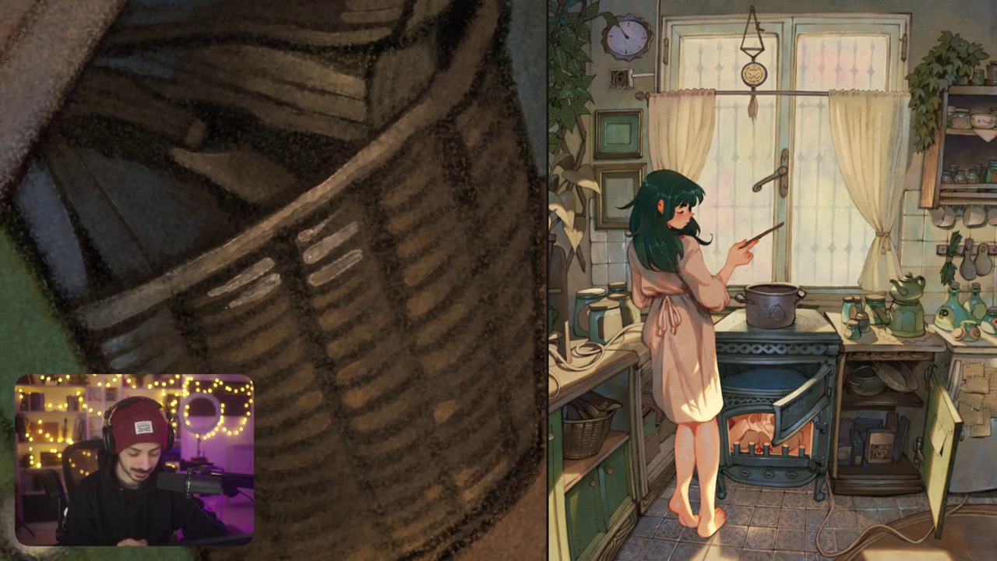
{"action": "left_click_drag", "start_coordinate": [207, 315], "coordinate": [262, 296]}
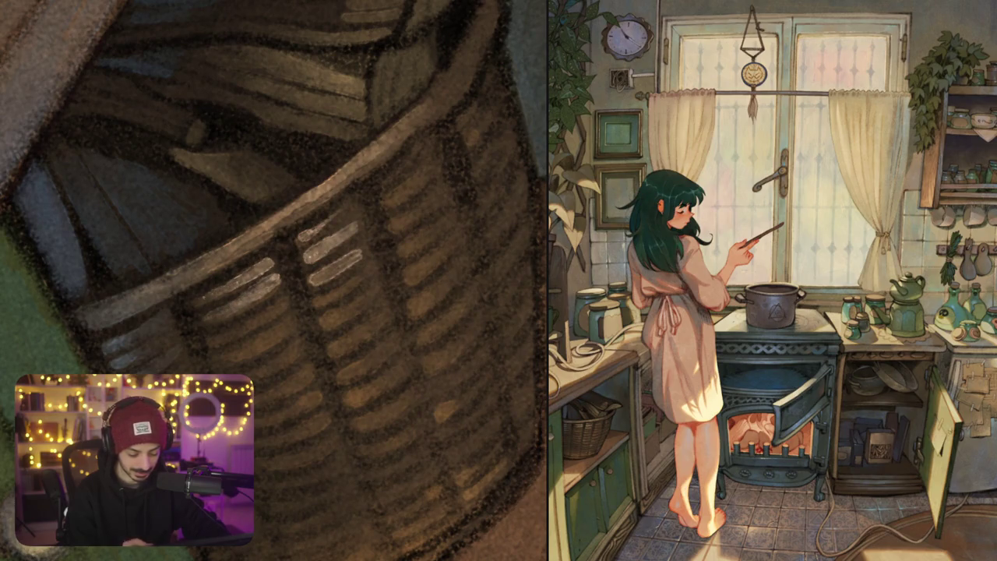
{"action": "key", "text": "ctrl+0"}
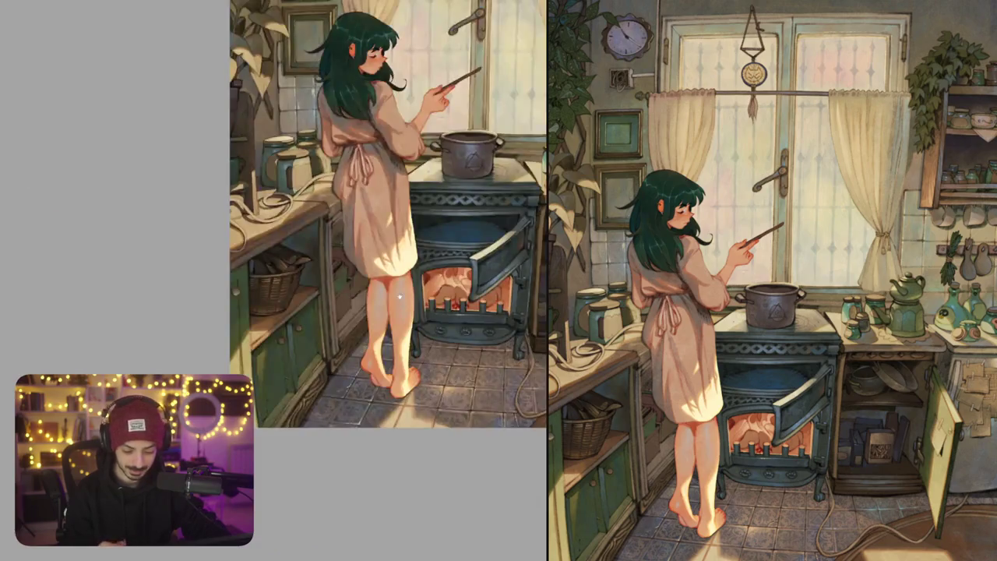
Paint a short pale stroke along the counter's front edge, undoing once to redraw it
{"action": "scroll", "coordinate": [399, 296], "scroll_direction": "up", "scroll_amount": 5}
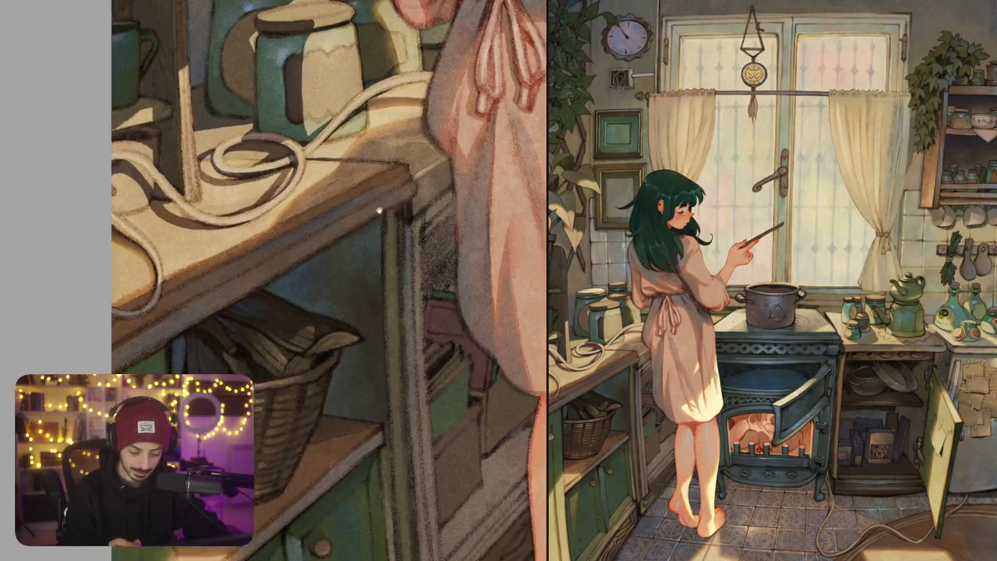
{"action": "scroll", "coordinate": [379, 211], "scroll_direction": "up", "scroll_amount": 2}
{"action": "scroll", "coordinate": [379, 210], "scroll_direction": "up", "scroll_amount": 1}
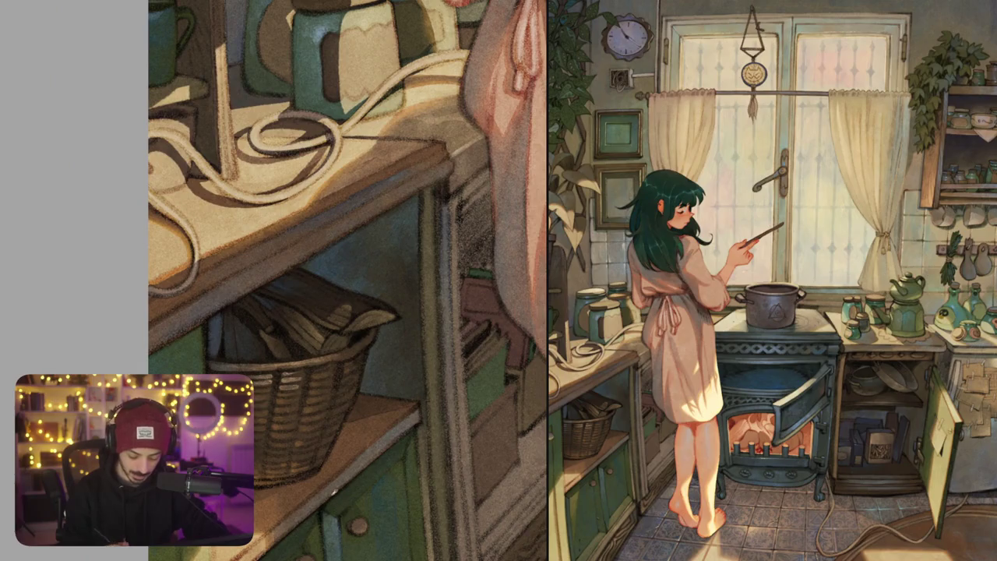
{"action": "scroll", "coordinate": [325, 207], "scroll_direction": "up", "scroll_amount": 1}
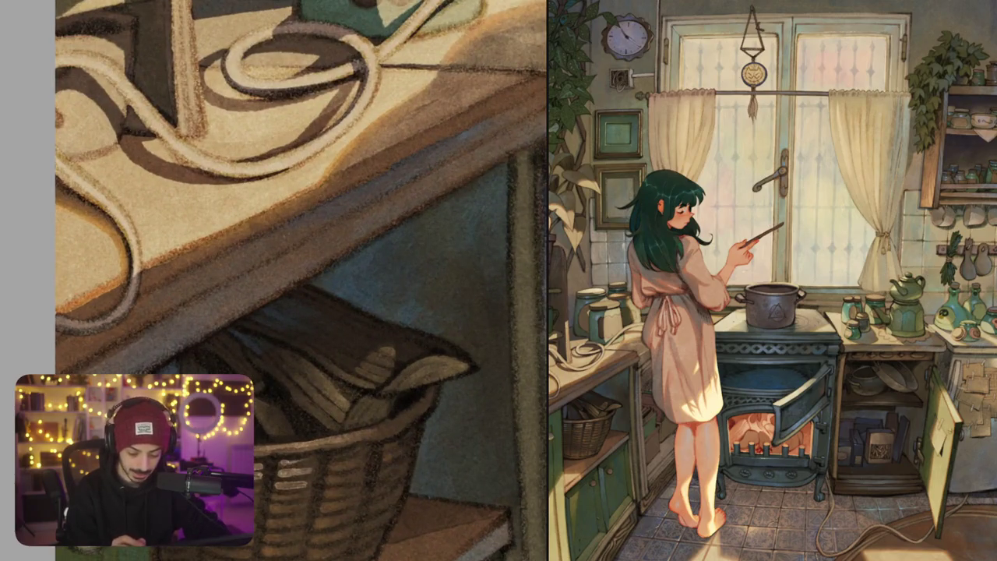
{"action": "mouse_move", "coordinate": [248, 246]}
{"action": "left_mouse_down"}
{"action": "mouse_move", "coordinate": [303, 221]}
{"action": "mouse_move", "coordinate": [246, 252]}
{"action": "mouse_move", "coordinate": [270, 246]}
{"action": "left_mouse_up"}
{"action": "key", "text": "ctrl+z"}
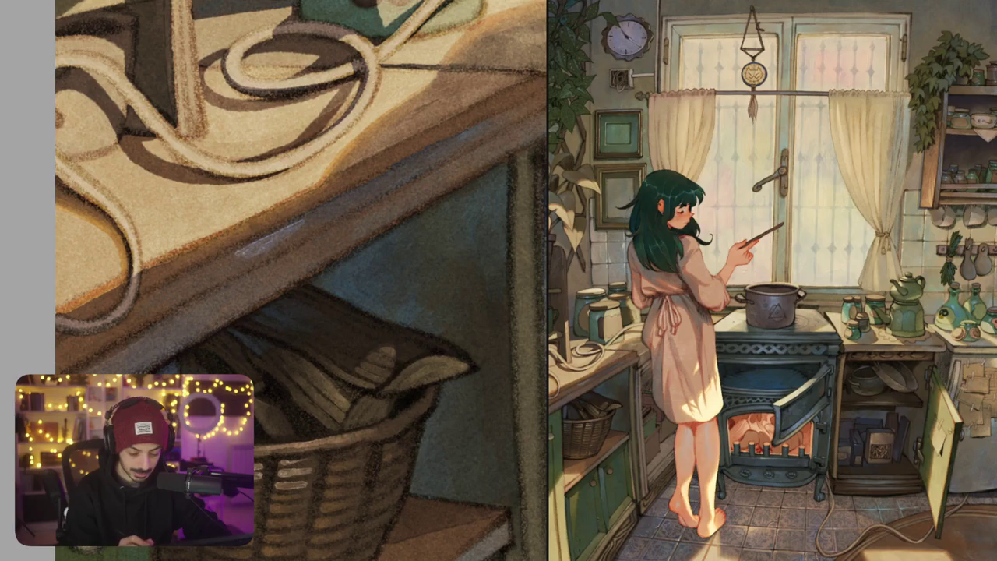
{"action": "scroll", "coordinate": [288, 265], "scroll_direction": "down", "scroll_amount": 5}
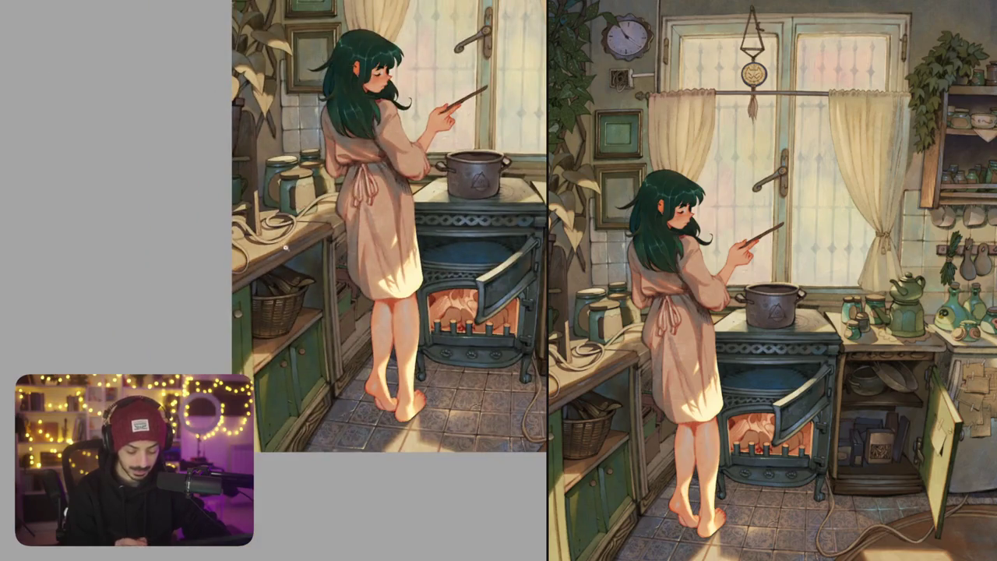
{"action": "scroll", "coordinate": [285, 247], "scroll_direction": "up", "scroll_amount": 5}
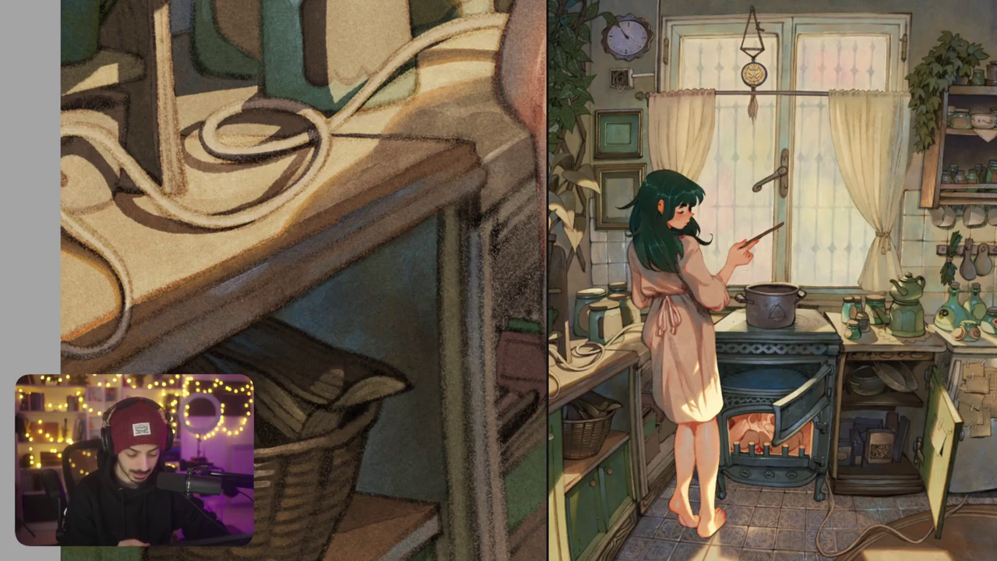
{"action": "scroll", "coordinate": [213, 337], "scroll_direction": "down", "scroll_amount": 10}
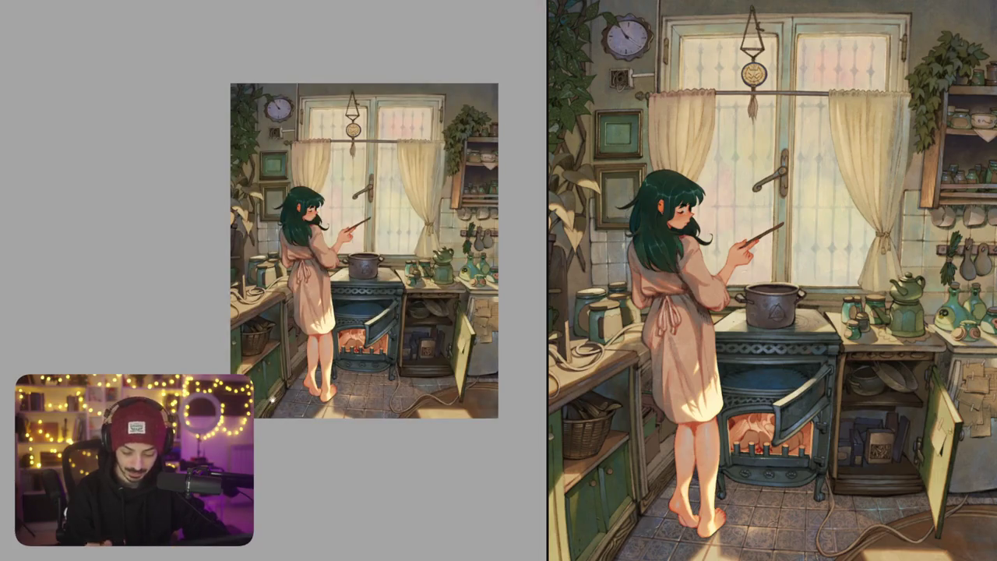
Pan, zoom and tilt the view to the wall shelf above the patterned bowl, then straighten it
{"action": "left_click_drag", "start_coordinate": [496, 387], "coordinate": [405, 357]}
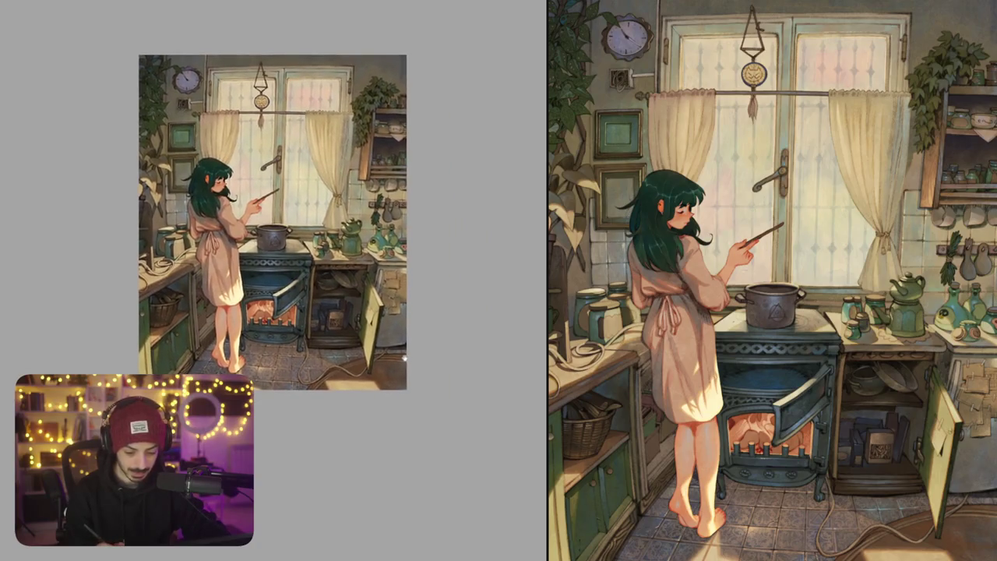
{"action": "left_click_drag", "start_coordinate": [398, 148], "coordinate": [362, 193]}
{"action": "scroll", "coordinate": [360, 196], "scroll_direction": "up", "scroll_amount": 10}
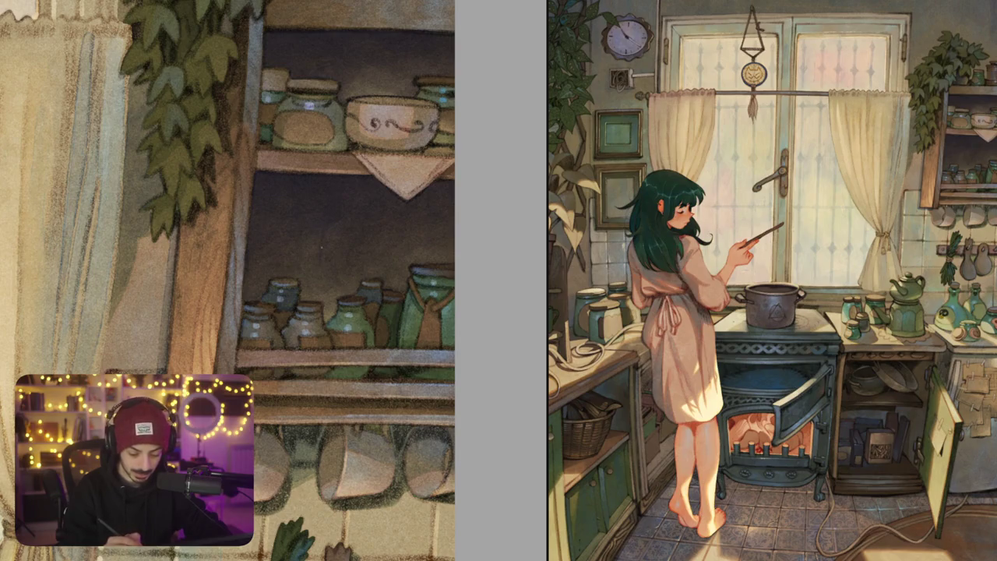
{"action": "scroll", "coordinate": [358, 292], "scroll_direction": "down", "scroll_amount": 3}
{"action": "scroll", "coordinate": [358, 293], "scroll_direction": "down", "scroll_amount": 5}
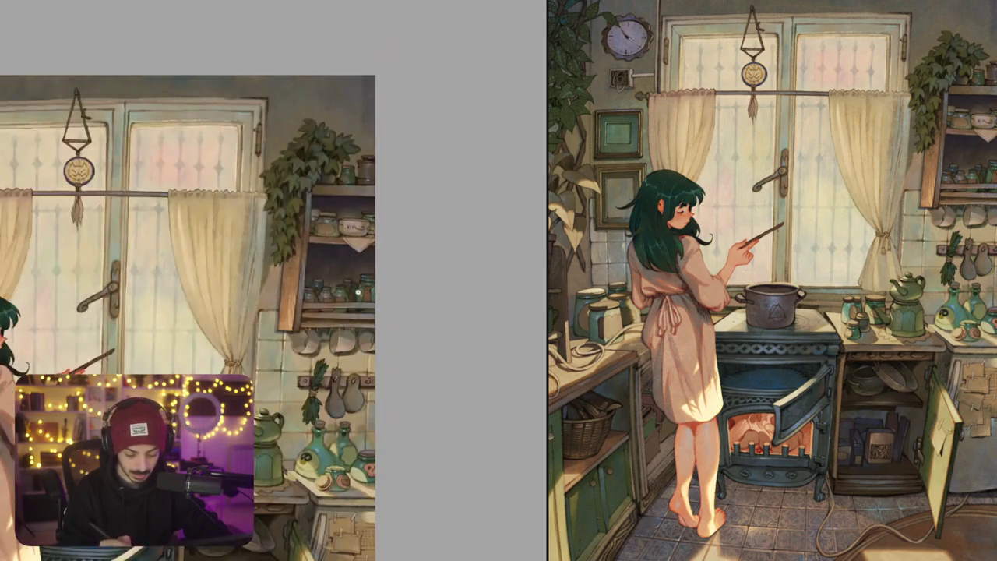
{"action": "scroll", "coordinate": [343, 272], "scroll_direction": "up", "scroll_amount": 5}
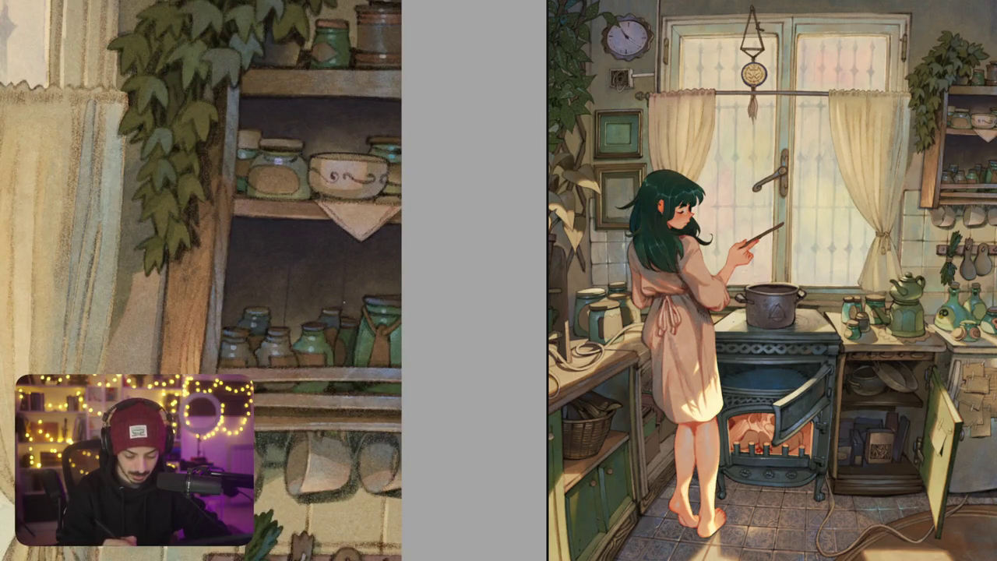
{"action": "scroll", "coordinate": [343, 272], "scroll_direction": "down", "scroll_amount": 5}
{"action": "scroll", "coordinate": [343, 257], "scroll_direction": "up", "scroll_amount": 5}
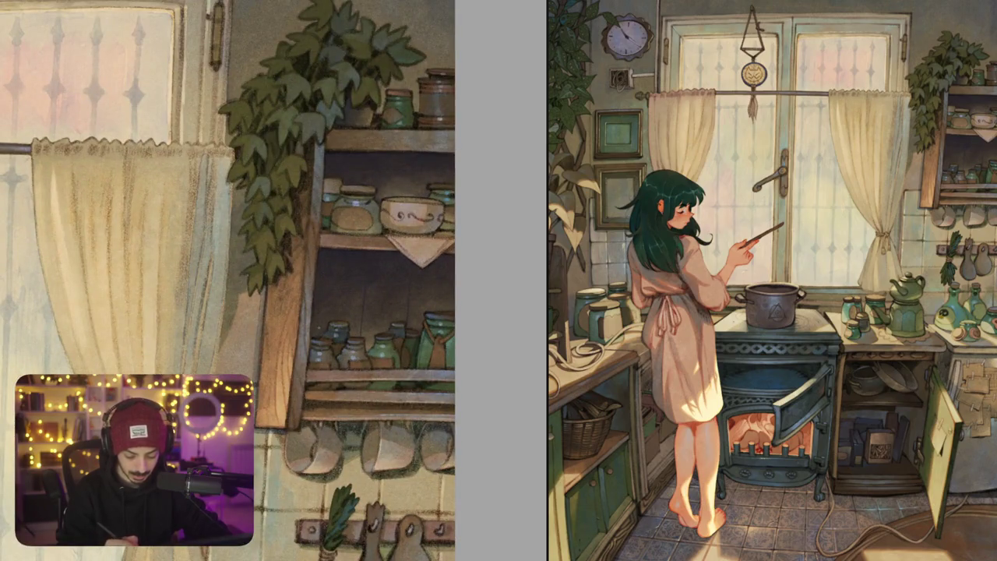
{"action": "scroll", "coordinate": [370, 316], "scroll_direction": "up", "scroll_amount": 3}
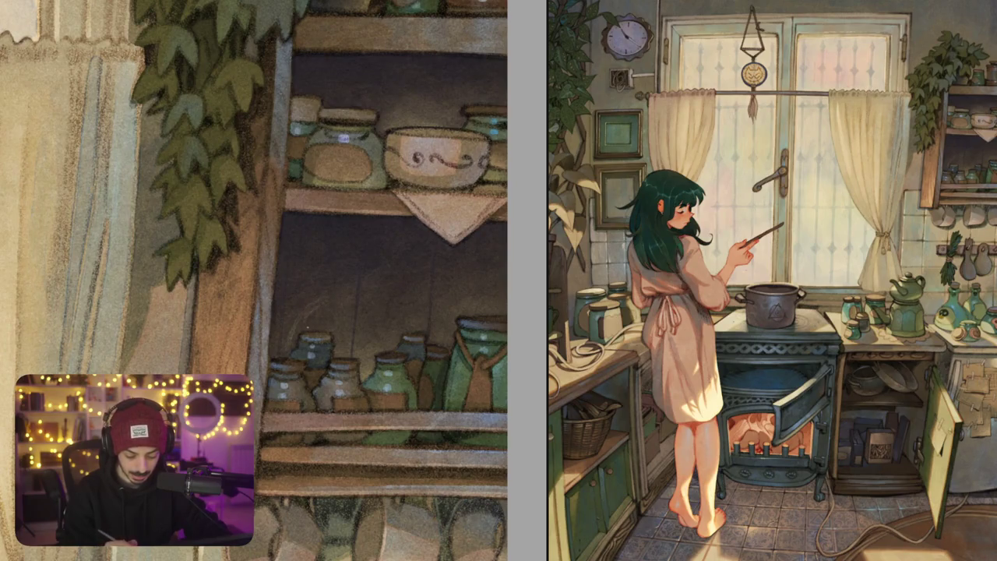
{"action": "scroll", "coordinate": [343, 327], "scroll_direction": "down", "scroll_amount": 5}
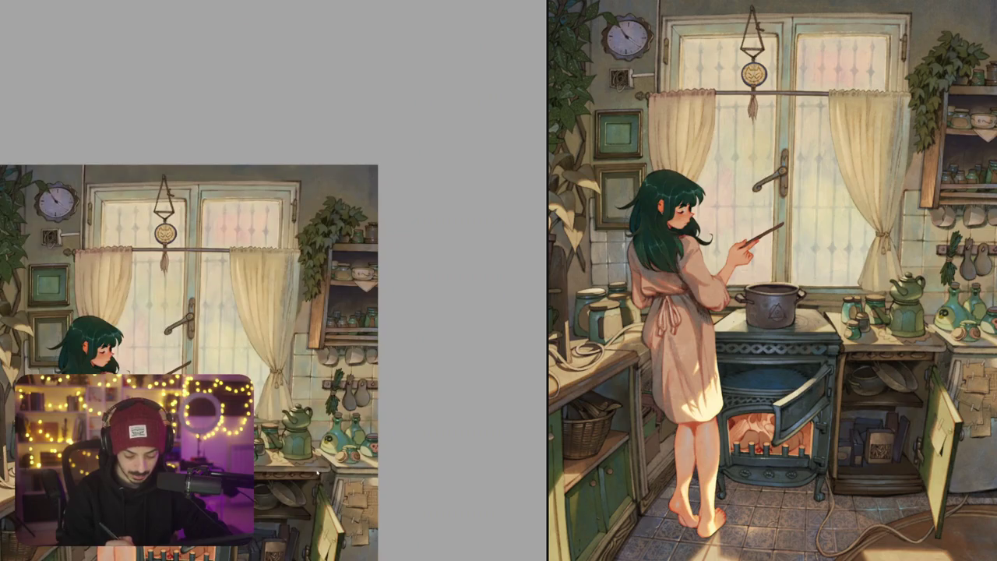
{"action": "scroll", "coordinate": [325, 374], "scroll_direction": "down", "scroll_amount": 2}
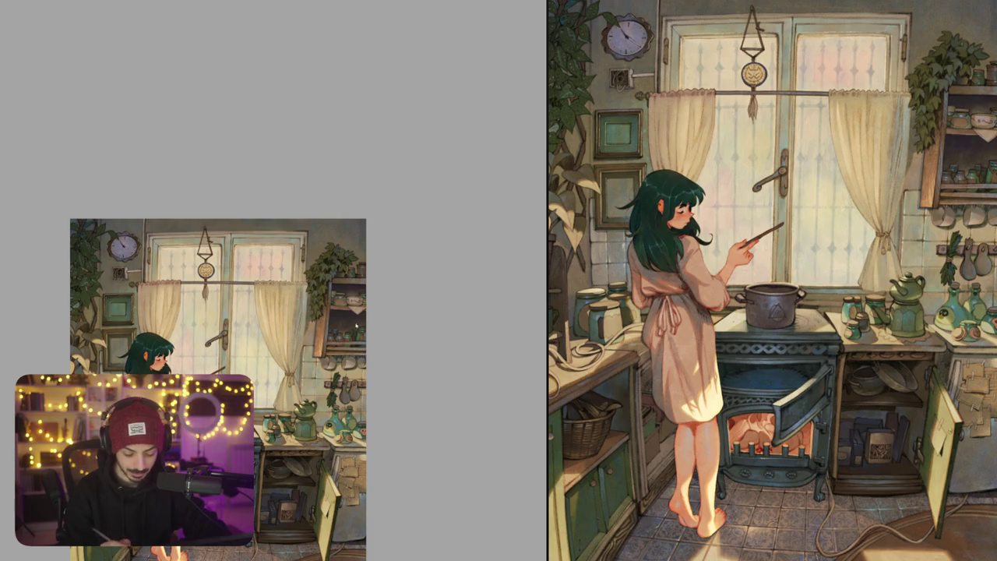
{"action": "scroll", "coordinate": [356, 327], "scroll_direction": "up", "scroll_amount": 5}
{"action": "left_click_drag", "start_coordinate": [356, 327], "coordinate": [405, 366]}
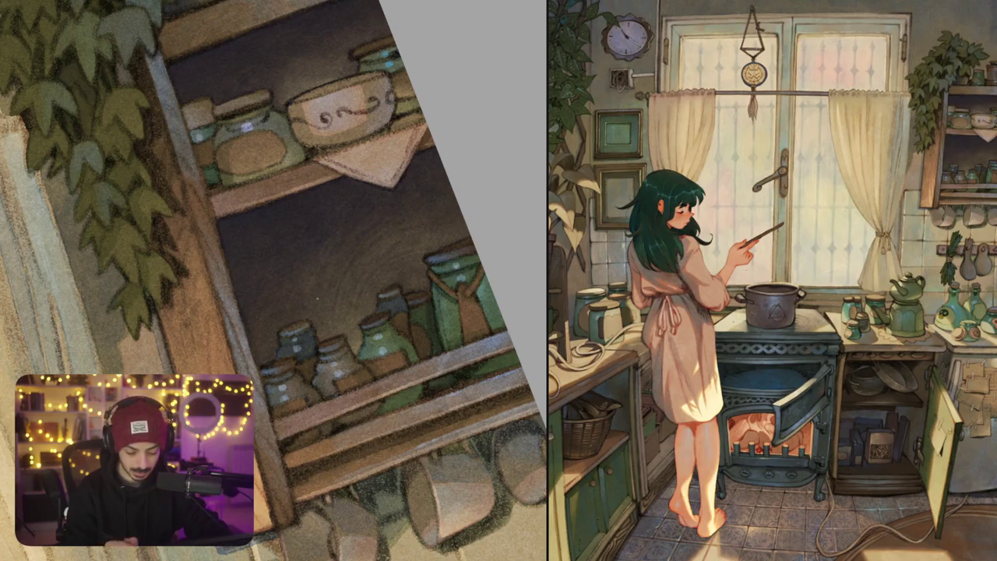
{"action": "scroll", "coordinate": [355, 237], "scroll_direction": "down", "scroll_amount": 5}
{"action": "scroll", "coordinate": [393, 255], "scroll_direction": "up", "scroll_amount": 2}
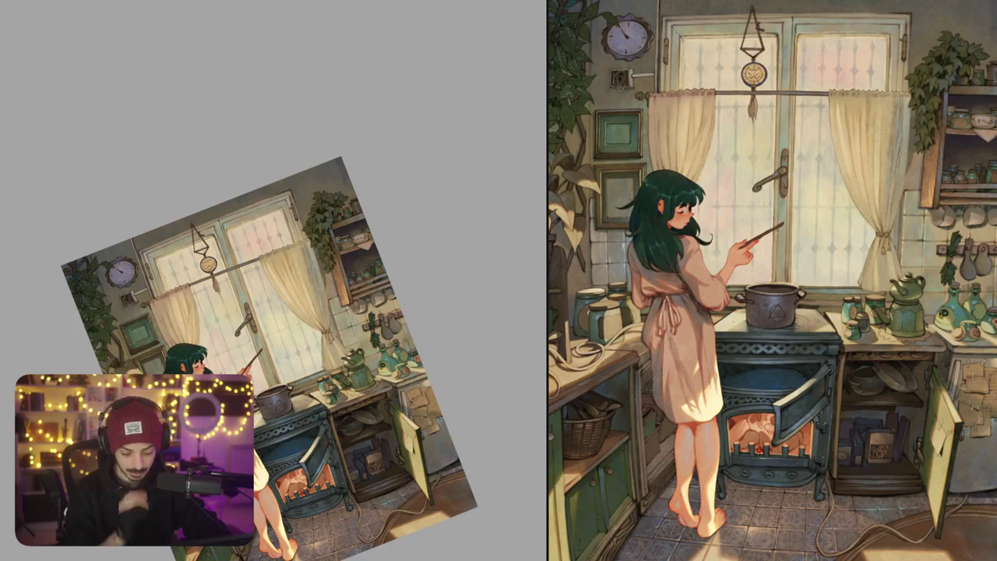
{"action": "key", "text": "Escape"}
Paint a soft brown stroke on the shelf wall just above the bowl
{"action": "scroll", "coordinate": [410, 273], "scroll_direction": "up", "scroll_amount": 5}
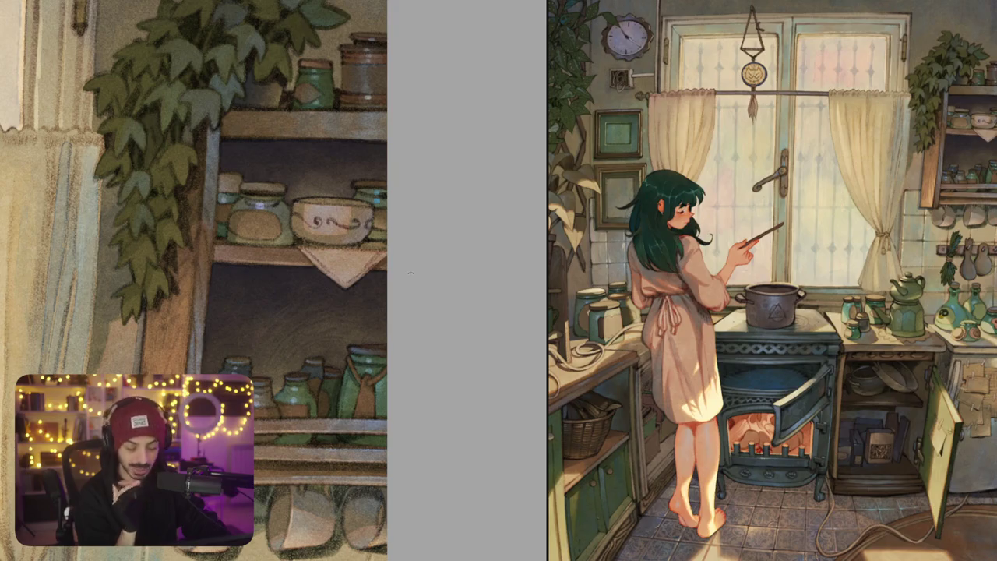
{"action": "scroll", "coordinate": [410, 274], "scroll_direction": "up", "scroll_amount": 5}
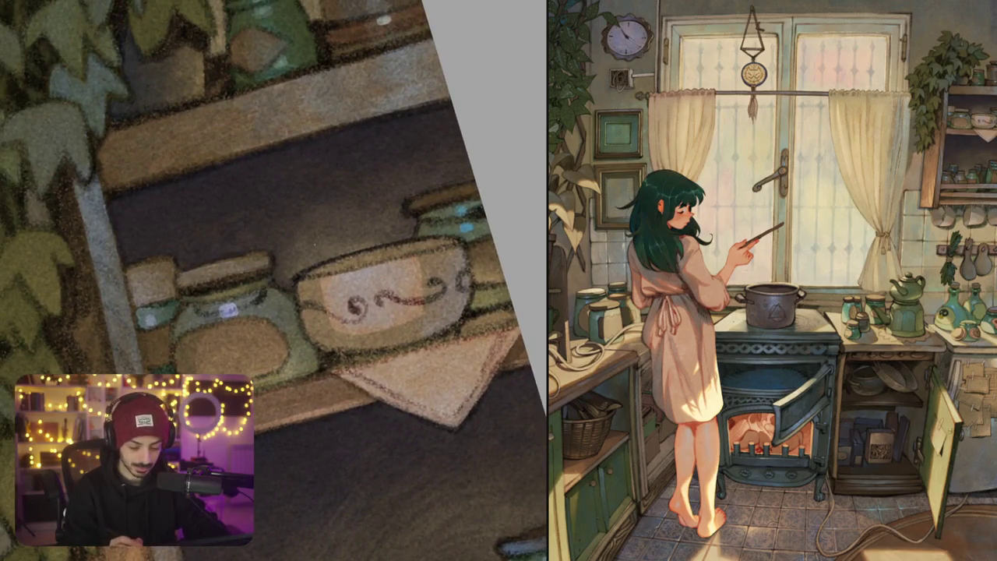
{"action": "left_click_drag", "start_coordinate": [295, 228], "coordinate": [366, 204]}
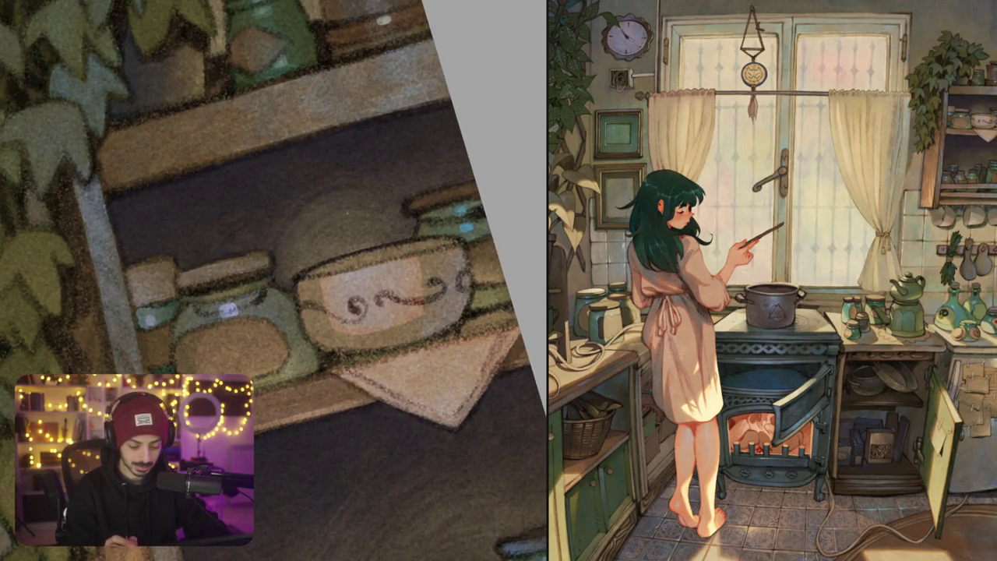
{"action": "scroll", "coordinate": [274, 281], "scroll_direction": "down", "scroll_amount": 5}
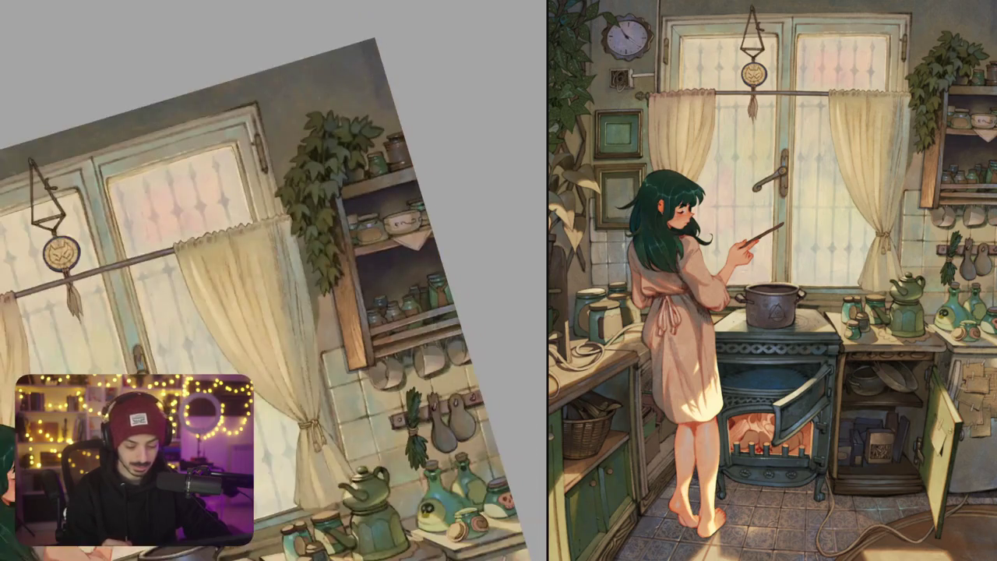
Reset the canvas rotation and zoom in on the spotted plant leaves beside the window frame
{"action": "scroll", "coordinate": [274, 280], "scroll_direction": "up", "scroll_amount": 2}
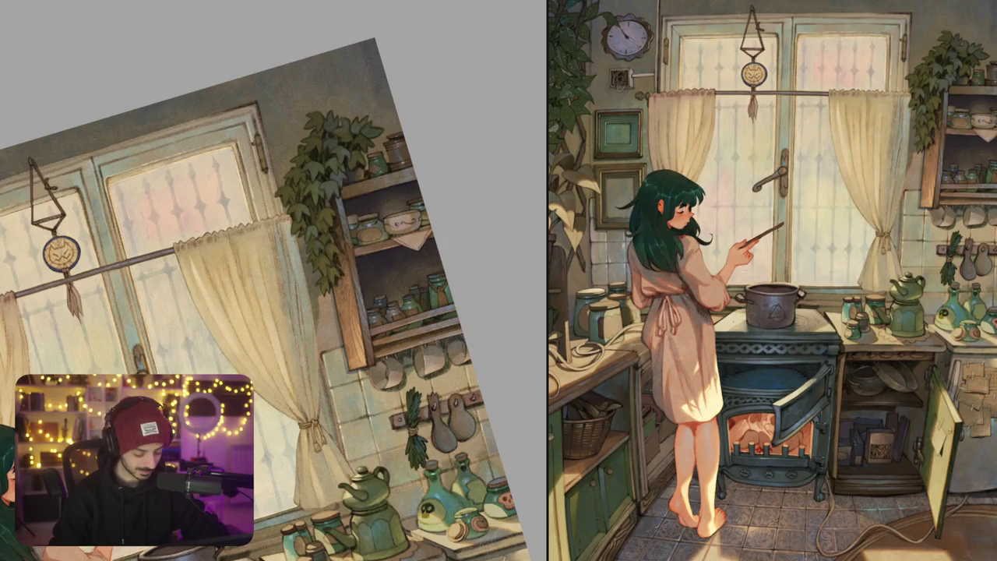
{"action": "key", "text": "Escape"}
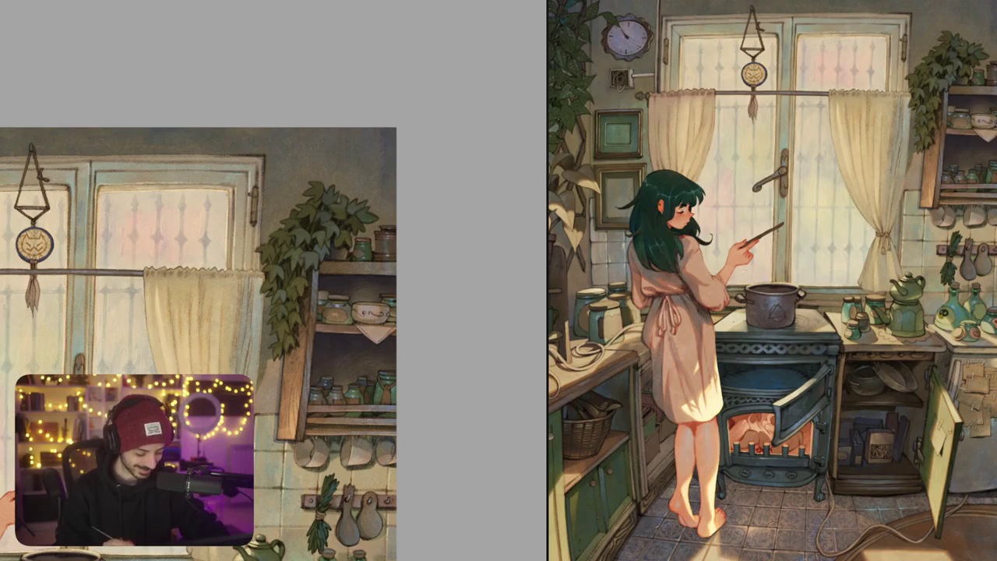
{"action": "scroll", "coordinate": [382, 156], "scroll_direction": "up", "scroll_amount": 3}
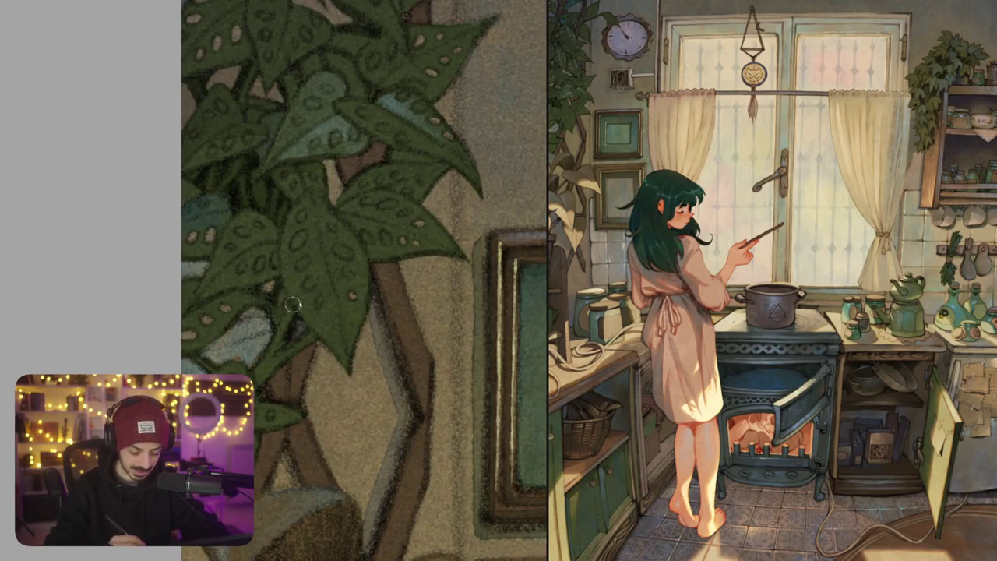
Paint pale highlights on a plant leaf, along its upper-left edge and tip
{"action": "mouse_move", "coordinate": [303, 308]}
{"action": "left_mouse_down"}
{"action": "mouse_move", "coordinate": [318, 331]}
{"action": "mouse_move", "coordinate": [321, 315]}
{"action": "mouse_move", "coordinate": [336, 331]}
{"action": "mouse_move", "coordinate": [339, 349]}
{"action": "mouse_move", "coordinate": [319, 342]}
{"action": "mouse_move", "coordinate": [346, 365]}
{"action": "left_mouse_up"}
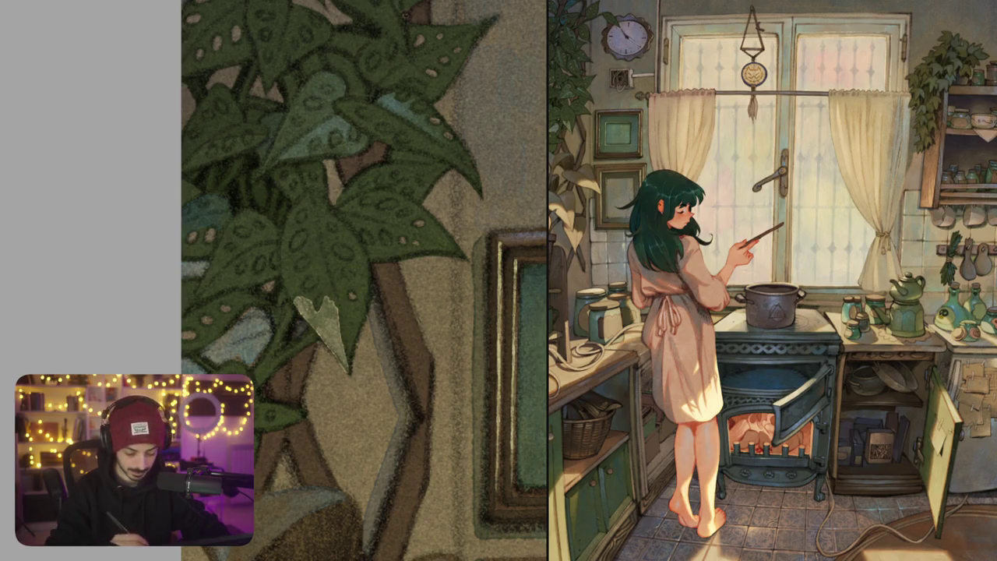
{"action": "mouse_move", "coordinate": [292, 294]}
{"action": "left_mouse_down"}
{"action": "mouse_move", "coordinate": [343, 360]}
{"action": "mouse_move", "coordinate": [339, 350]}
{"action": "left_mouse_up"}
{"action": "mouse_move", "coordinate": [320, 307]}
{"action": "left_mouse_down"}
{"action": "mouse_move", "coordinate": [327, 329]}
{"action": "mouse_move", "coordinate": [321, 274]}
{"action": "mouse_move", "coordinate": [331, 310]}
{"action": "mouse_move", "coordinate": [316, 272]}
{"action": "mouse_move", "coordinate": [305, 284]}
{"action": "left_mouse_up"}
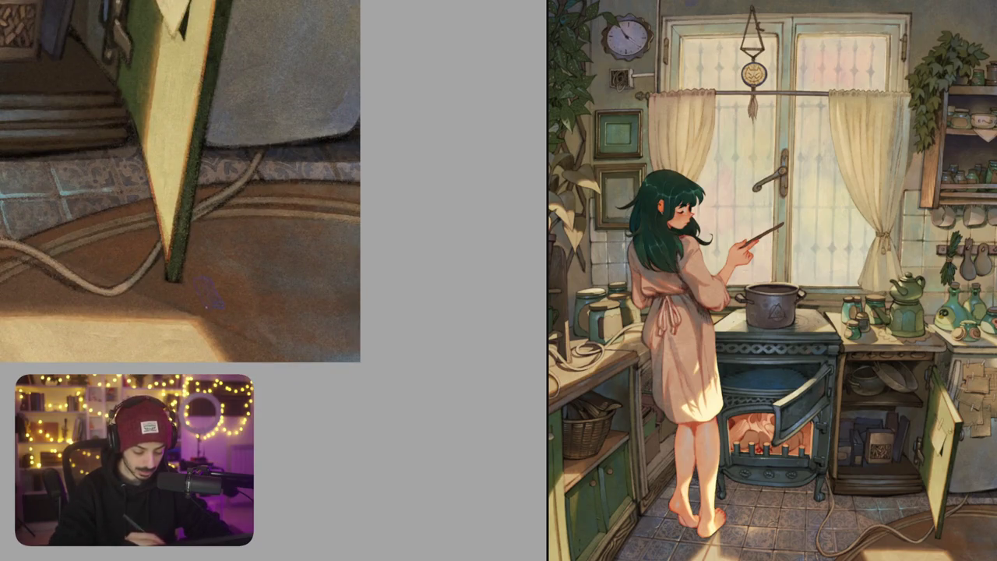
Brush a faint purple mark on the floor by the cupboard door, then zoom to the window handle
{"action": "left_click_drag", "start_coordinate": [198, 280], "coordinate": [220, 305]}
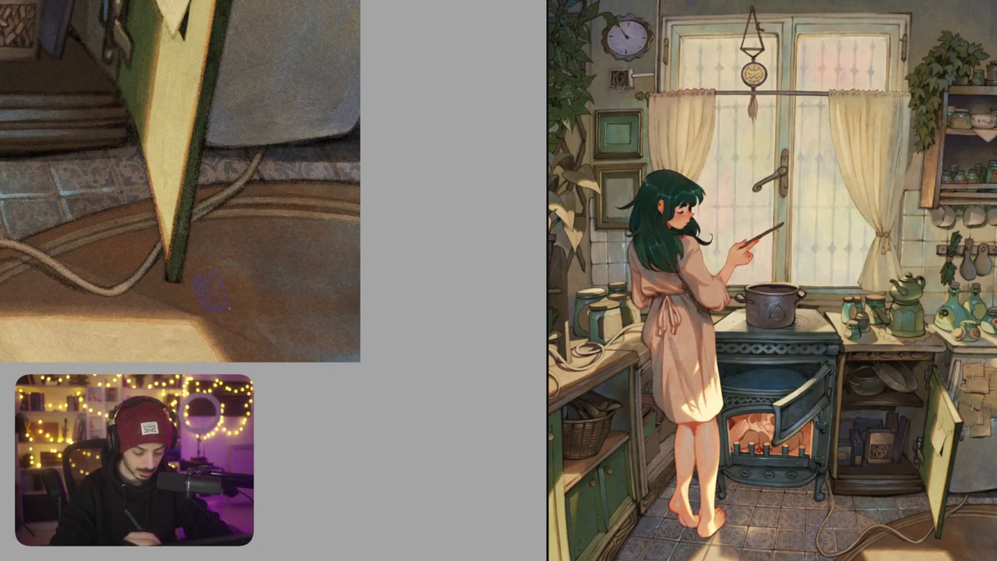
{"action": "left_click_drag", "start_coordinate": [206, 268], "coordinate": [234, 308]}
{"action": "key", "text": "ctrl+0"}
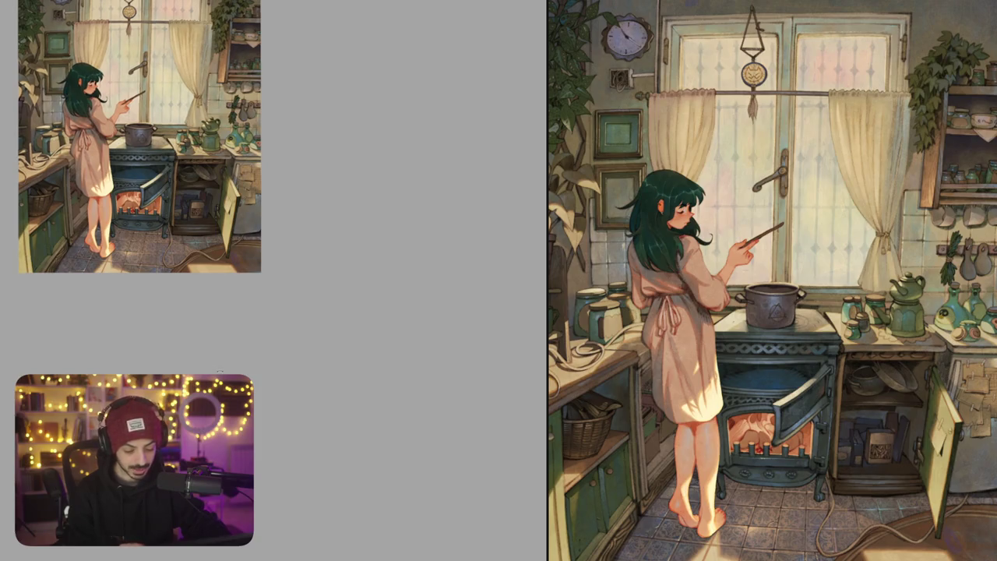
{"action": "left_click_drag", "start_coordinate": [294, 382], "coordinate": [441, 333]}
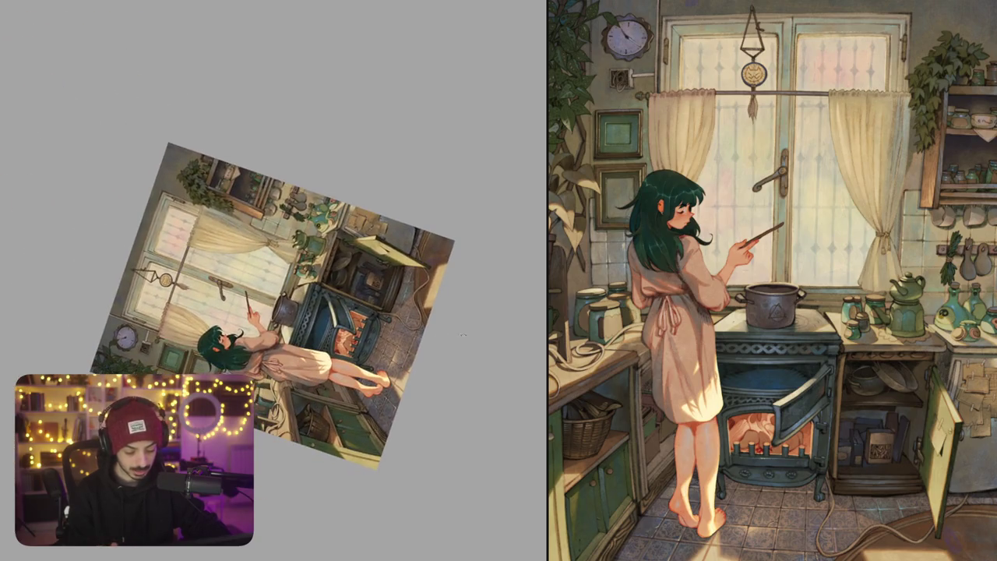
{"action": "key", "text": "ctrl+0"}
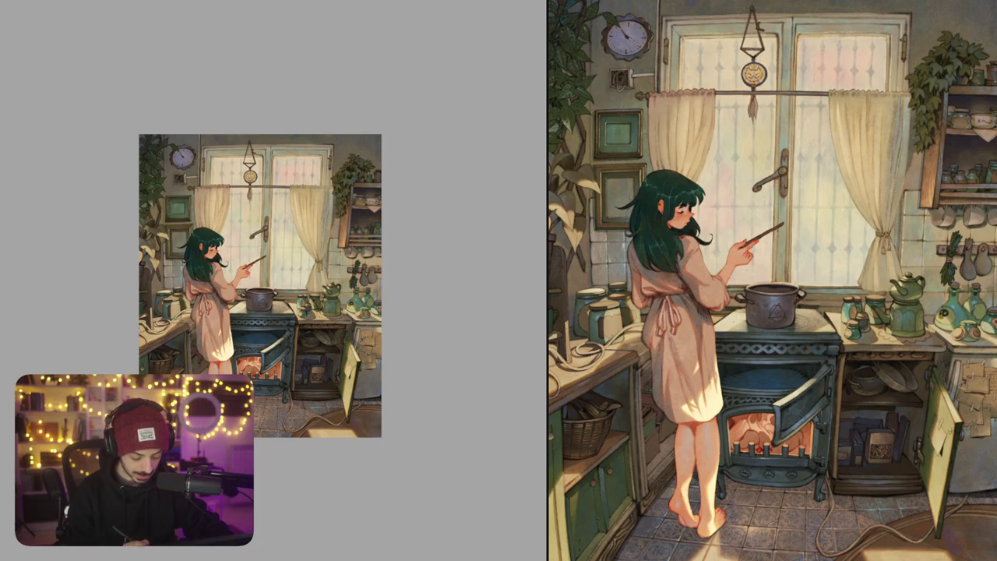
{"action": "scroll", "coordinate": [318, 244], "scroll_direction": "up", "scroll_amount": 5}
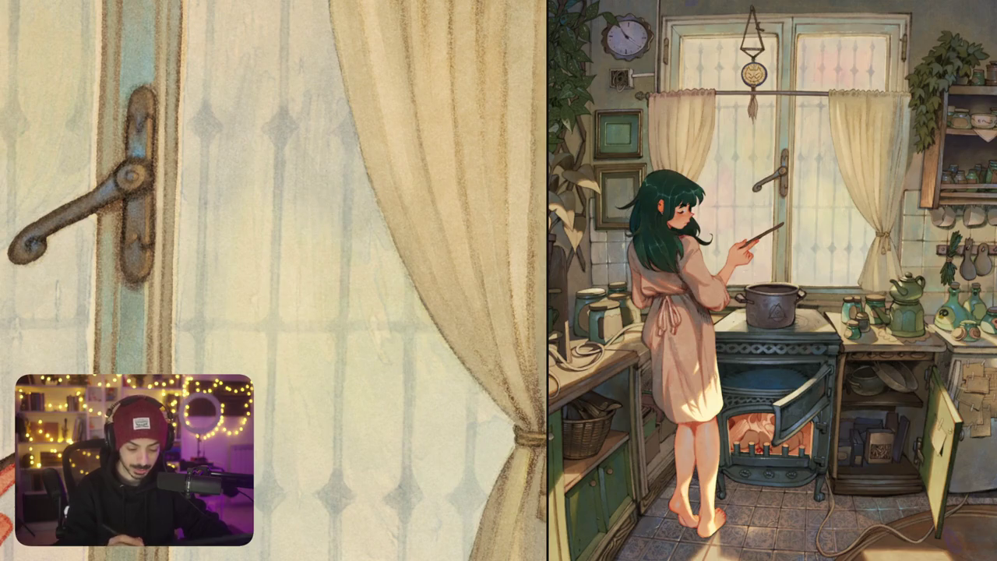
Sketch trial arcs across the window pane, undoing the strokes that don't work
{"action": "left_click_drag", "start_coordinate": [335, 144], "coordinate": [272, 196]}
{"action": "key", "text": "ctrl+z"}
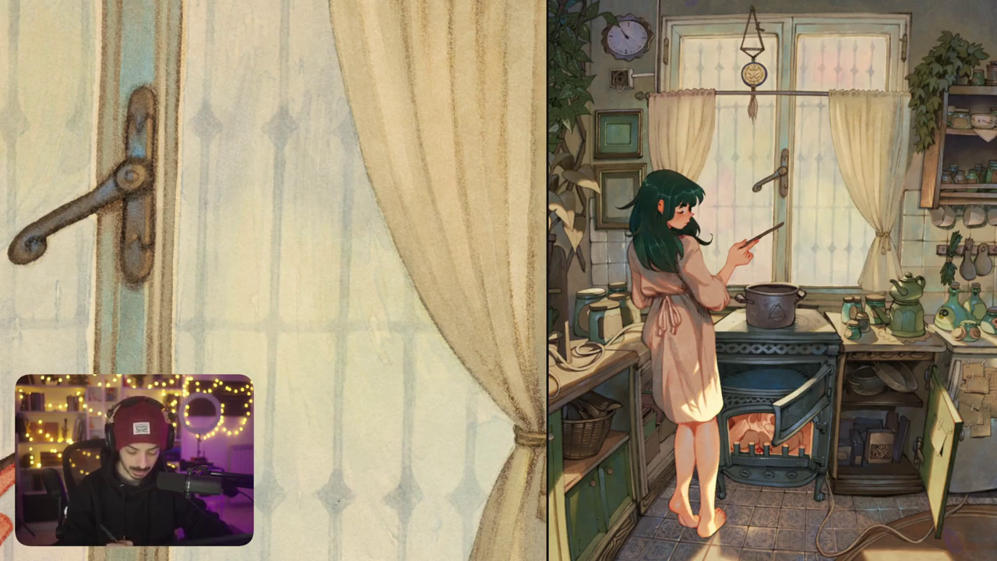
{"action": "mouse_move", "coordinate": [331, 121]}
{"action": "left_mouse_down"}
{"action": "mouse_move", "coordinate": [281, 304]}
{"action": "mouse_move", "coordinate": [327, 326]}
{"action": "mouse_move", "coordinate": [386, 323]}
{"action": "mouse_move", "coordinate": [420, 299]}
{"action": "left_mouse_up"}
{"action": "mouse_move", "coordinate": [327, 123]}
{"action": "left_mouse_down"}
{"action": "mouse_move", "coordinate": [344, 117]}
{"action": "mouse_move", "coordinate": [284, 152]}
{"action": "mouse_move", "coordinate": [253, 197]}
{"action": "mouse_move", "coordinate": [251, 269]}
{"action": "left_mouse_up"}
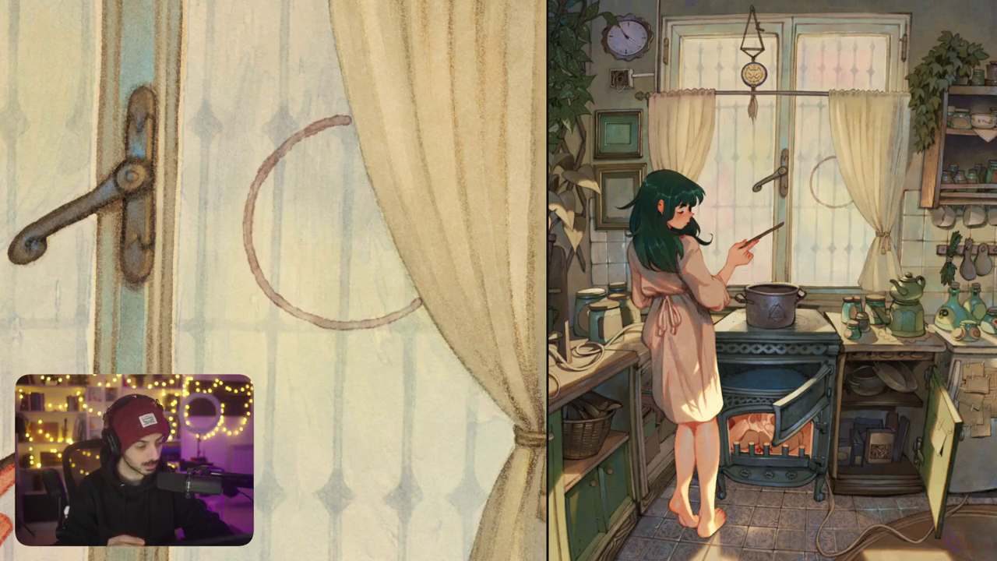
{"action": "mouse_move", "coordinate": [262, 18]}
{"action": "left_mouse_down"}
{"action": "mouse_move", "coordinate": [271, 89]}
{"action": "mouse_move", "coordinate": [228, 128]}
{"action": "mouse_move", "coordinate": [218, 180]}
{"action": "mouse_move", "coordinate": [235, 221]}
{"action": "mouse_move", "coordinate": [283, 250]}
{"action": "left_mouse_up"}
{"action": "key", "text": "ctrl+z"}
Redraw the rune circle arcs on the glass, extending the upper circle and erasing part of it
{"action": "mouse_move", "coordinate": [220, 143]}
{"action": "left_mouse_down"}
{"action": "mouse_move", "coordinate": [234, 221]}
{"action": "mouse_move", "coordinate": [280, 250]}
{"action": "mouse_move", "coordinate": [330, 245]}
{"action": "mouse_move", "coordinate": [362, 199]}
{"action": "left_mouse_up"}
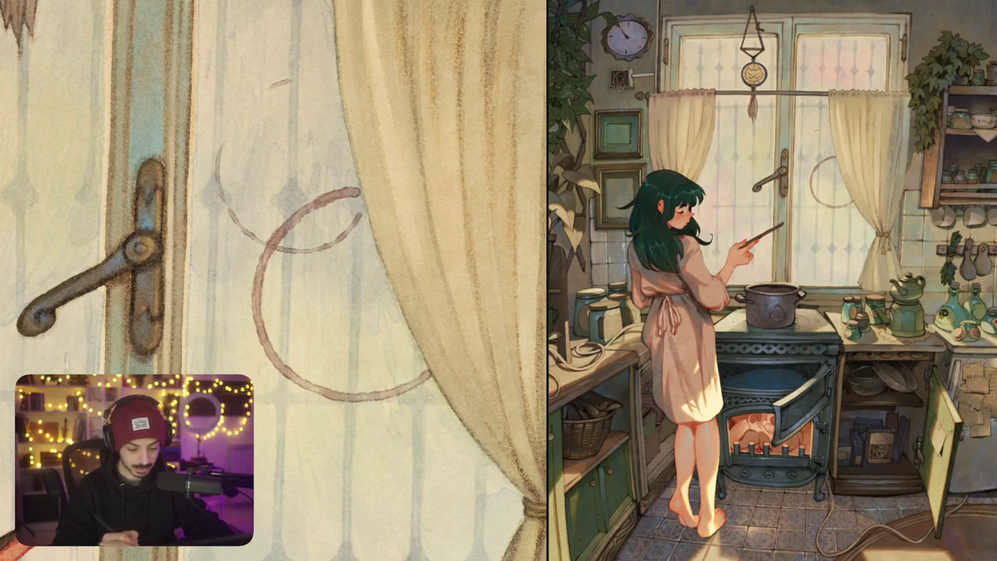
{"action": "mouse_move", "coordinate": [220, 145]}
{"action": "left_mouse_down"}
{"action": "mouse_move", "coordinate": [261, 96]}
{"action": "mouse_move", "coordinate": [326, 74]}
{"action": "left_mouse_up"}
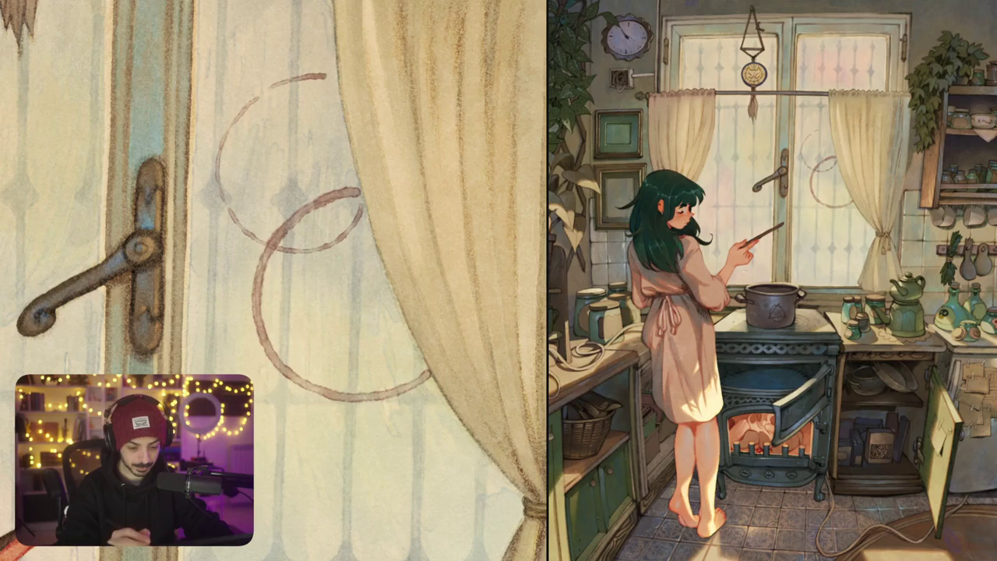
{"action": "key", "text": "ctrl+z"}
{"action": "key", "text": "ctrl+z"}
{"action": "key", "text": "ctrl+z"}
{"action": "key", "text": "ctrl+z"}
{"action": "key", "text": "ctrl+z"}
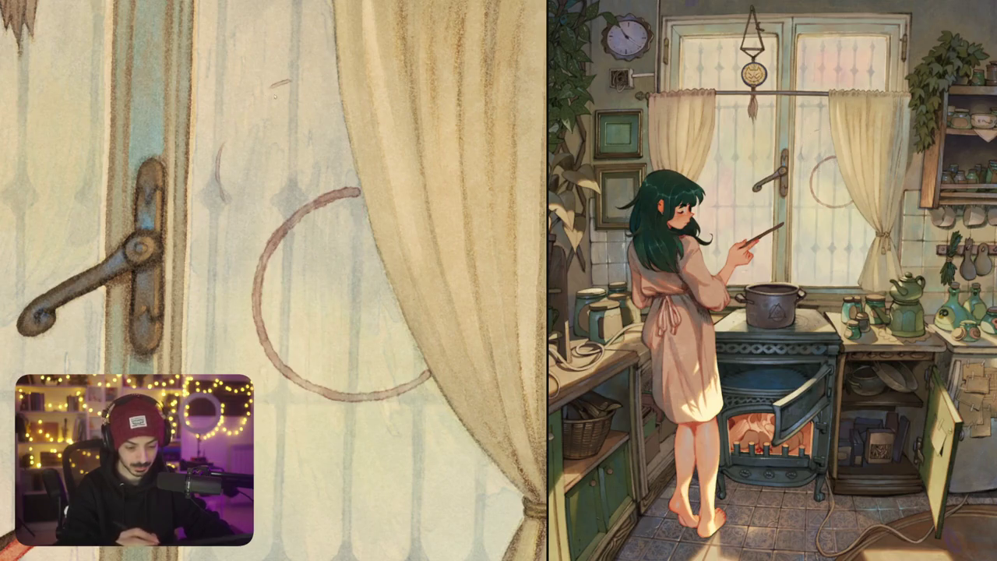
{"action": "key", "text": "ctrl+shift+z"}
{"action": "key", "text": "ctrl+shift+z"}
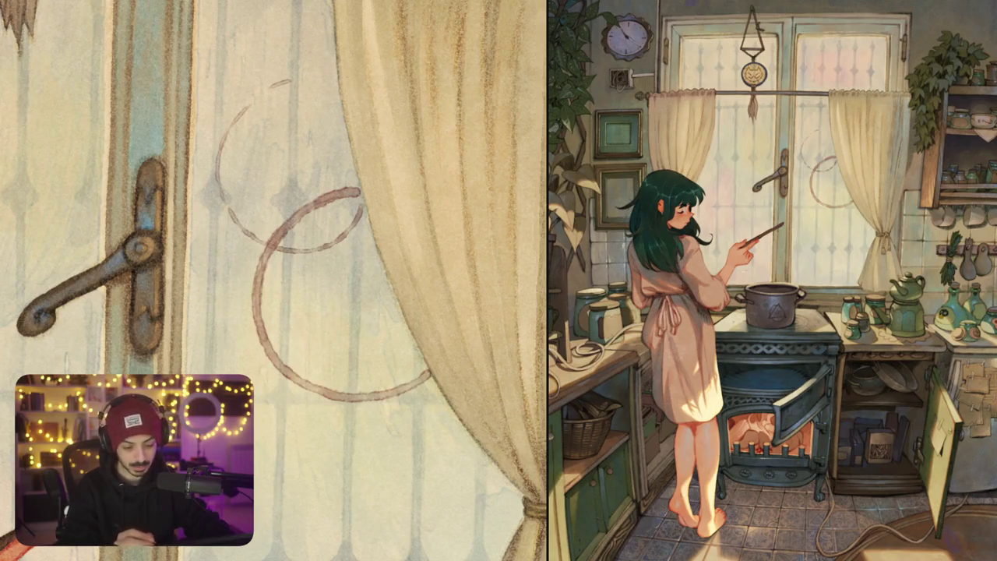
{"action": "key", "text": "ctrl+z"}
{"action": "mouse_move", "coordinate": [240, 114]}
{"action": "left_mouse_down"}
{"action": "mouse_move", "coordinate": [273, 93]}
{"action": "mouse_move", "coordinate": [315, 86]}
{"action": "mouse_move", "coordinate": [339, 95]}
{"action": "left_mouse_up"}
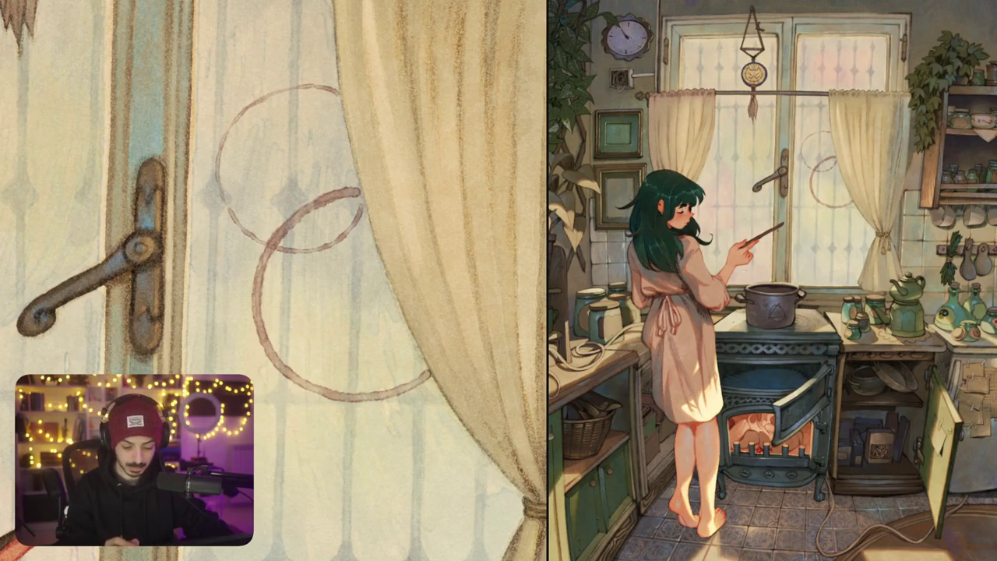
{"action": "mouse_move", "coordinate": [359, 204]}
{"action": "left_mouse_down"}
{"action": "mouse_move", "coordinate": [347, 236]}
{"action": "mouse_move", "coordinate": [370, 220]}
{"action": "left_mouse_up"}
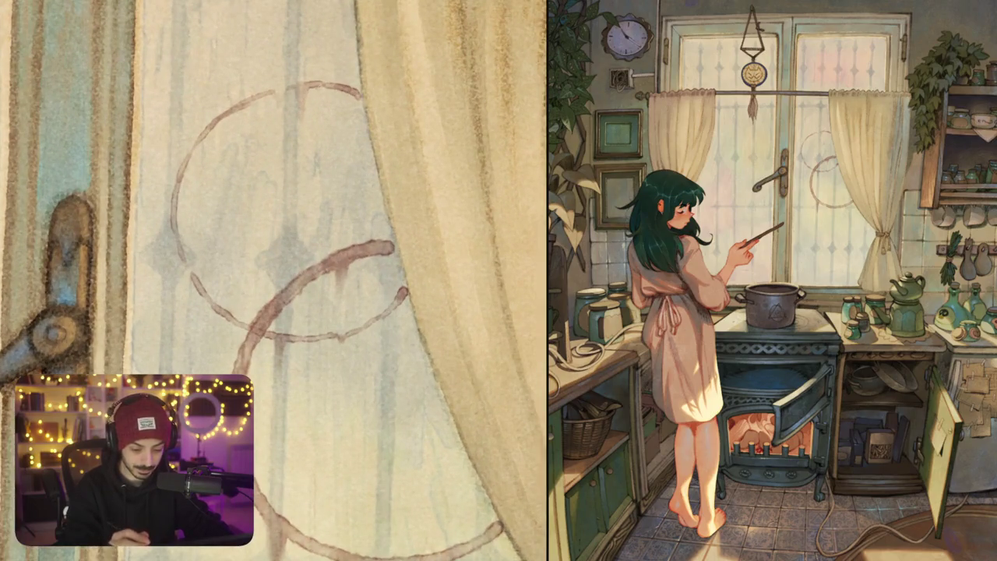
Paint a curved brown stroke down the left window pane for the arrow rune
{"action": "mouse_move", "coordinate": [319, 86]}
{"action": "left_mouse_down"}
{"action": "mouse_move", "coordinate": [277, 137]}
{"action": "mouse_move", "coordinate": [261, 187]}
{"action": "left_mouse_up"}
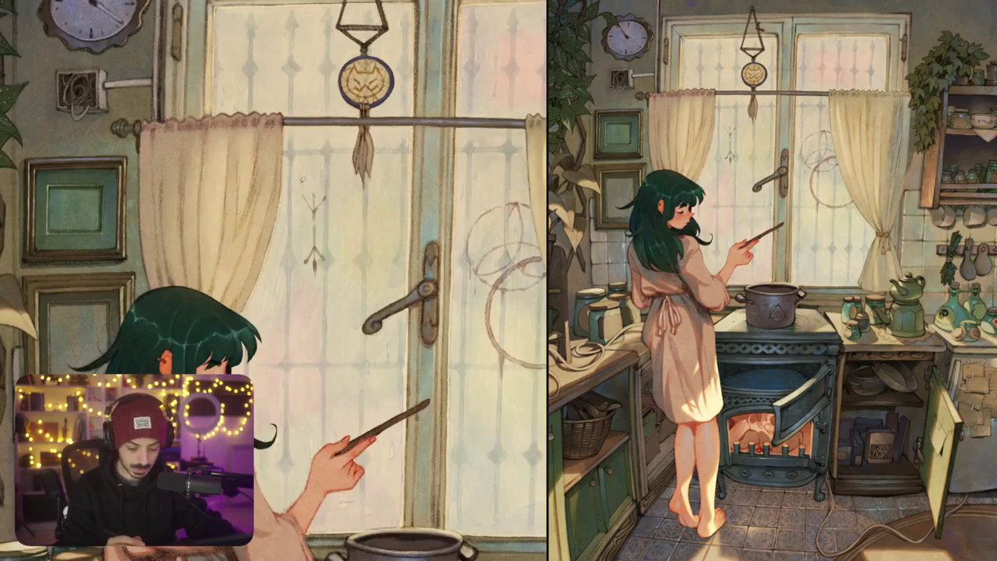
Resize and reposition the arrow rune with a transform
{"action": "key", "text": "ctrl+t"}
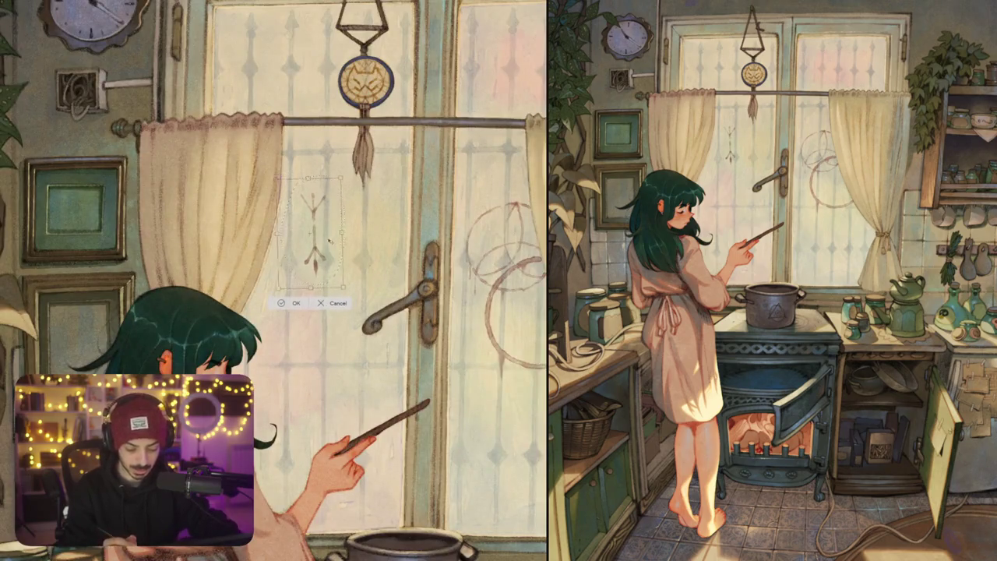
{"action": "key", "text": "Return"}
{"action": "scroll", "coordinate": [330, 241], "scroll_direction": "up", "scroll_amount": 3}
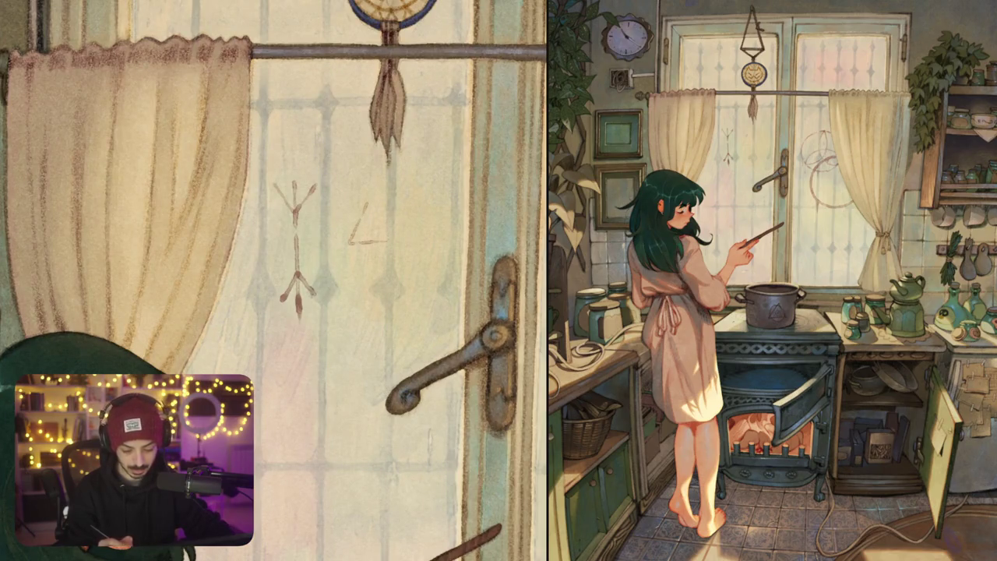
Draw a small triangle rune with a diagonal stroke inside it on the glass
{"action": "left_click_drag", "start_coordinate": [370, 207], "coordinate": [389, 237]}
{"action": "left_click_drag", "start_coordinate": [273, 281], "coordinate": [268, 274]}
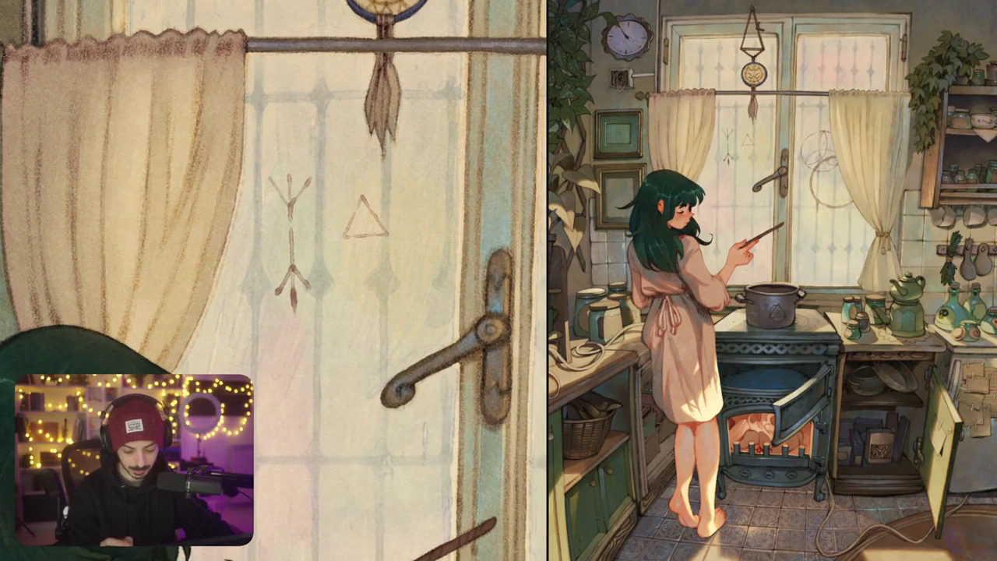
{"action": "left_click_drag", "start_coordinate": [363, 225], "coordinate": [382, 258]}
{"action": "scroll", "coordinate": [406, 265], "scroll_direction": "down", "scroll_amount": 5}
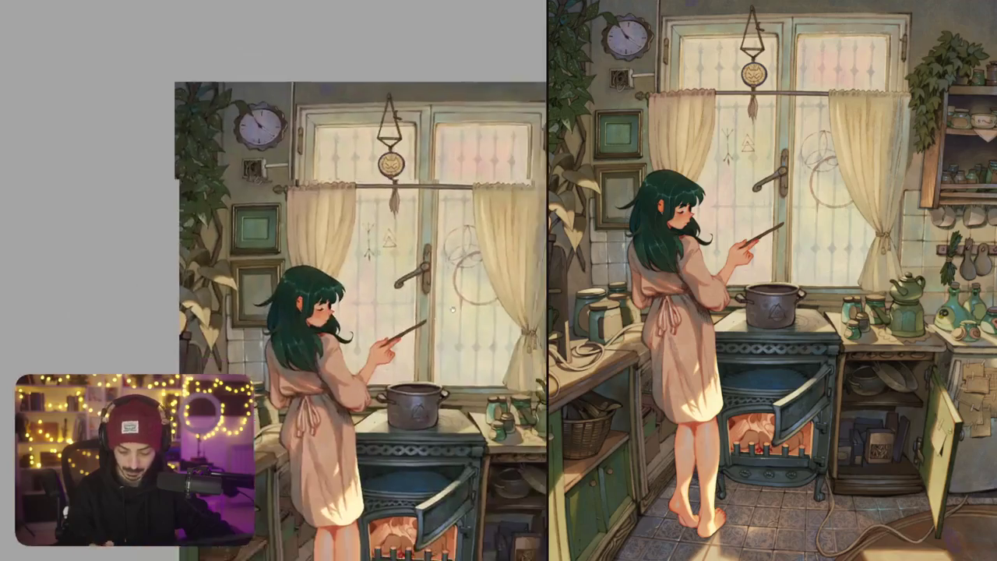
{"action": "scroll", "coordinate": [380, 233], "scroll_direction": "up", "scroll_amount": 3}
{"action": "scroll", "coordinate": [380, 234], "scroll_direction": "up", "scroll_amount": 2}
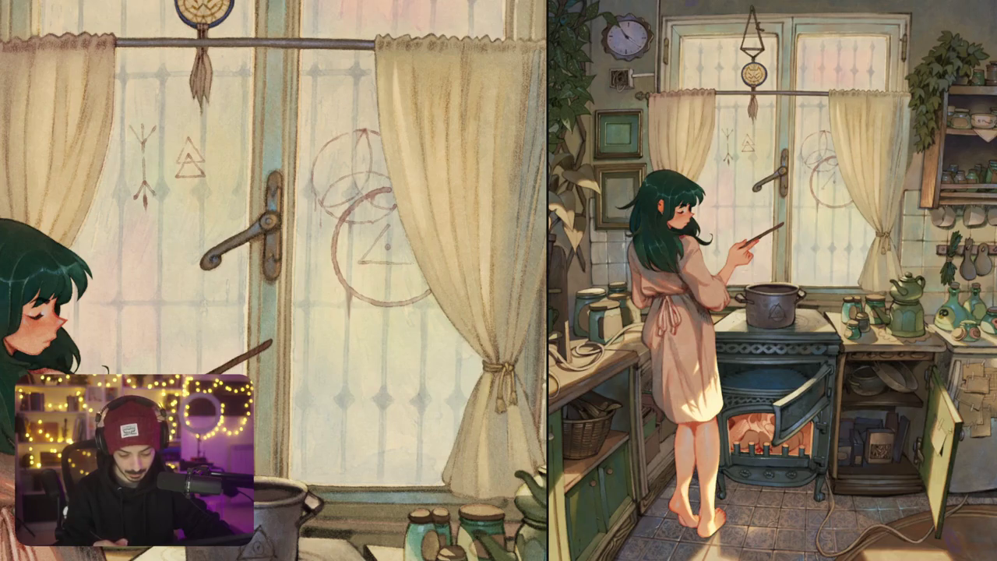
Zoom into the right window pane and brush a small looped symbol in its upper corner
{"action": "scroll", "coordinate": [411, 261], "scroll_direction": "down", "scroll_amount": 5}
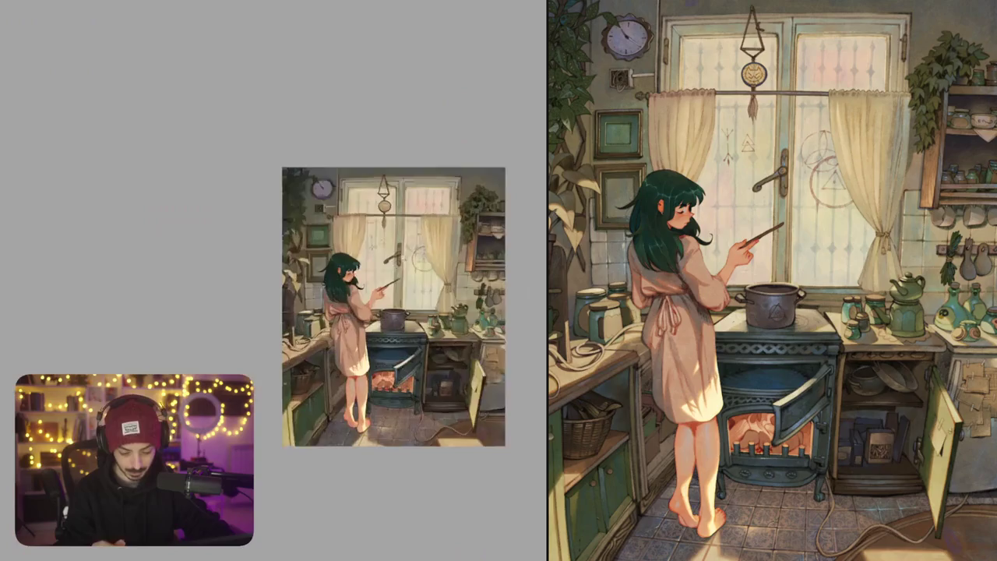
{"action": "scroll", "coordinate": [413, 263], "scroll_direction": "down", "scroll_amount": 2}
{"action": "scroll", "coordinate": [412, 264], "scroll_direction": "down", "scroll_amount": 1}
{"action": "scroll", "coordinate": [399, 301], "scroll_direction": "right", "scroll_amount": 1}
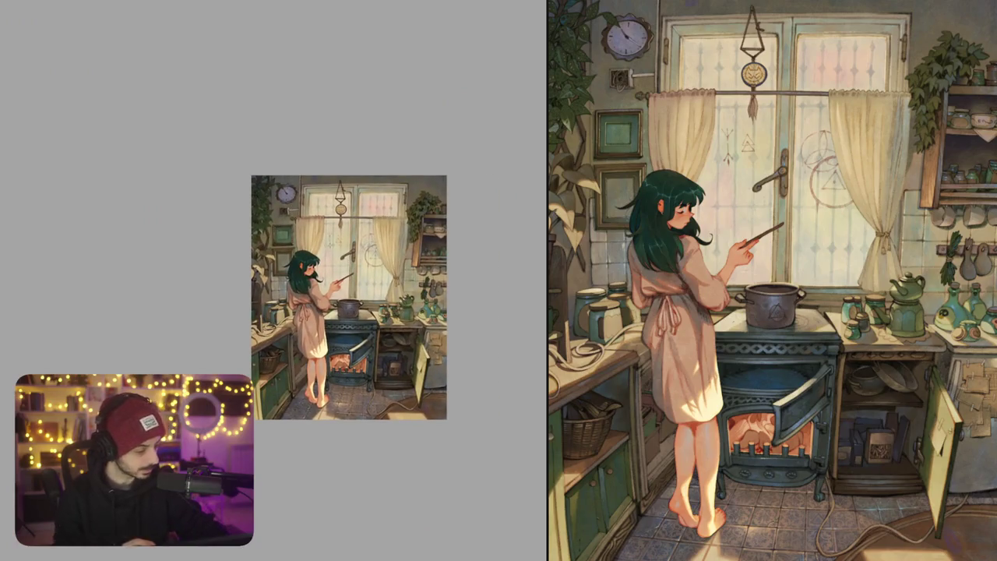
{"action": "scroll", "coordinate": [366, 250], "scroll_direction": "up", "scroll_amount": 3}
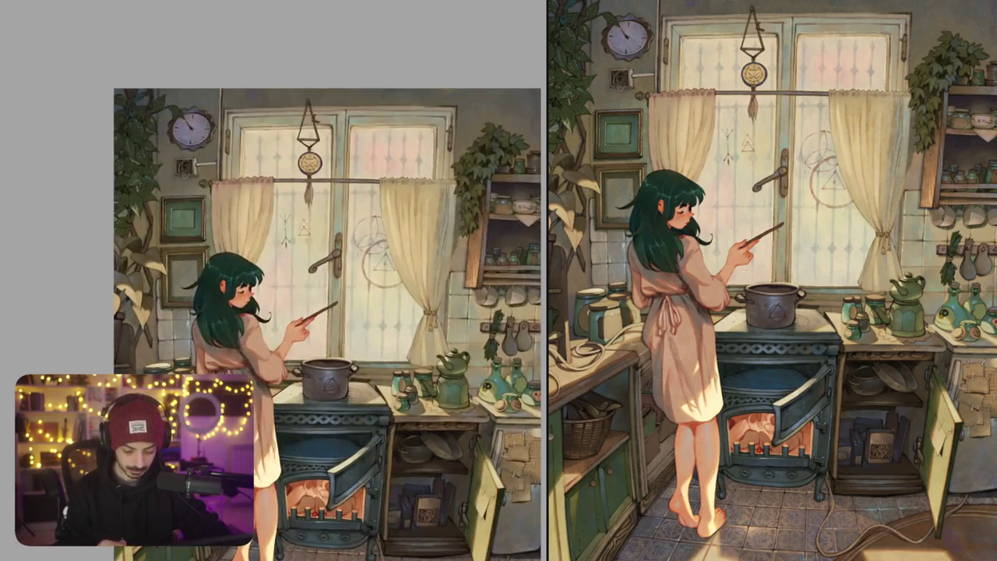
{"action": "scroll", "coordinate": [436, 143], "scroll_direction": "up", "scroll_amount": 2}
{"action": "scroll", "coordinate": [367, 153], "scroll_direction": "up", "scroll_amount": 2}
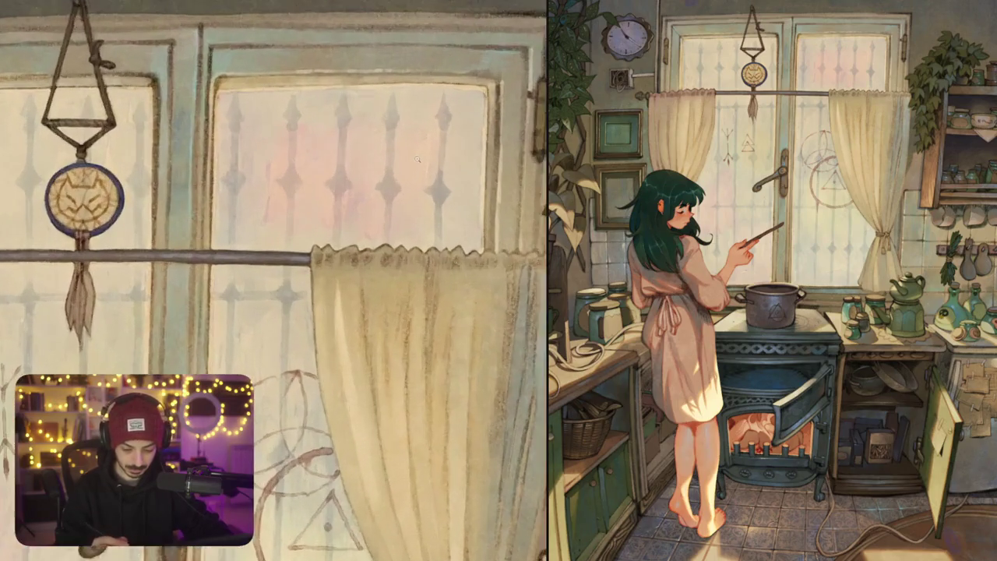
{"action": "scroll", "coordinate": [367, 154], "scroll_direction": "up", "scroll_amount": 1}
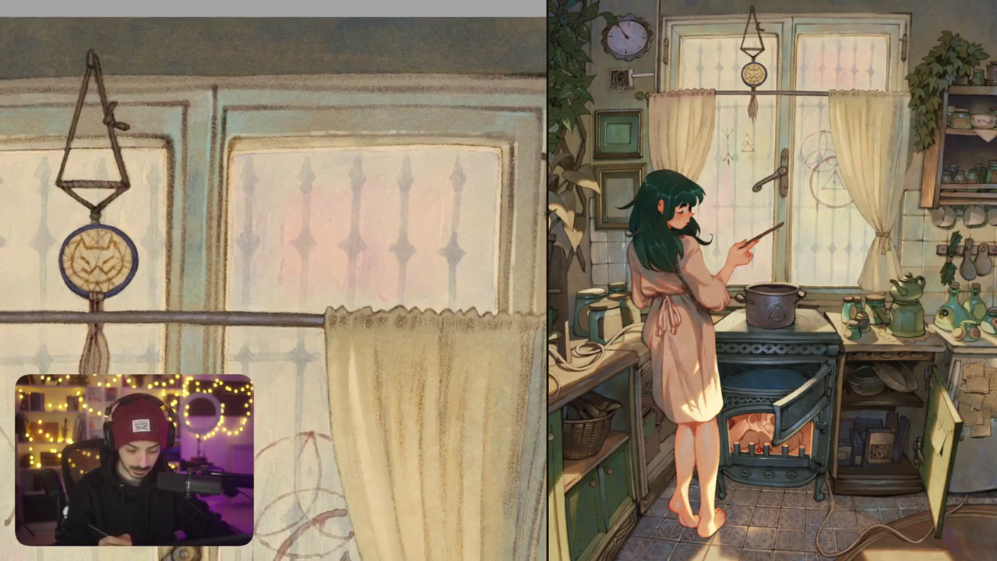
{"action": "scroll", "coordinate": [444, 208], "scroll_direction": "up", "scroll_amount": 1}
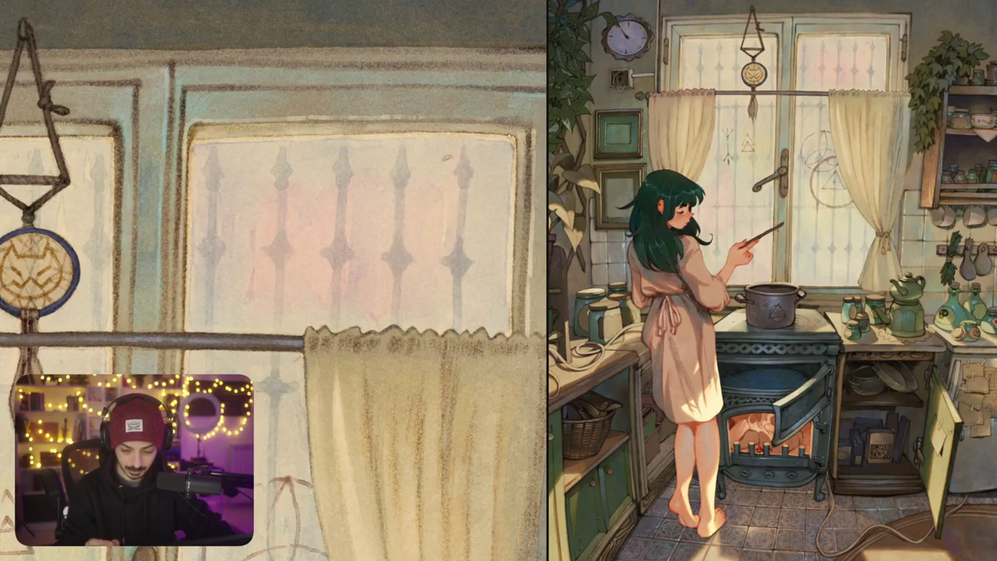
{"action": "scroll", "coordinate": [480, 159], "scroll_direction": "up", "scroll_amount": 2}
{"action": "mouse_move", "coordinate": [499, 148]}
{"action": "left_mouse_down"}
{"action": "mouse_move", "coordinate": [478, 170]}
{"action": "mouse_move", "coordinate": [513, 154]}
{"action": "mouse_move", "coordinate": [494, 148]}
{"action": "mouse_move", "coordinate": [489, 215]}
{"action": "mouse_move", "coordinate": [480, 209]}
{"action": "mouse_move", "coordinate": [507, 201]}
{"action": "left_mouse_up"}
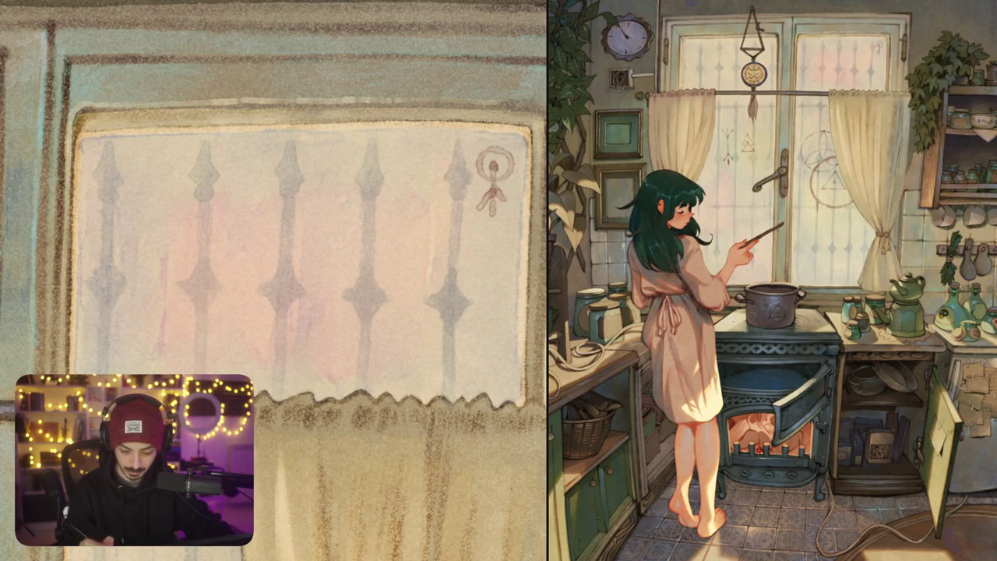
Fit the painting to the window and pan until the illustration's top edge is in view
{"action": "key", "text": "ctrl+0"}
{"action": "mouse_move", "coordinate": [497, 320]}
{"action": "left_mouse_down"}
{"action": "mouse_move", "coordinate": [439, 288]}
{"action": "mouse_move", "coordinate": [413, 250]}
{"action": "left_mouse_up"}
{"action": "left_click_drag", "start_coordinate": [424, 335], "coordinate": [400, 257]}
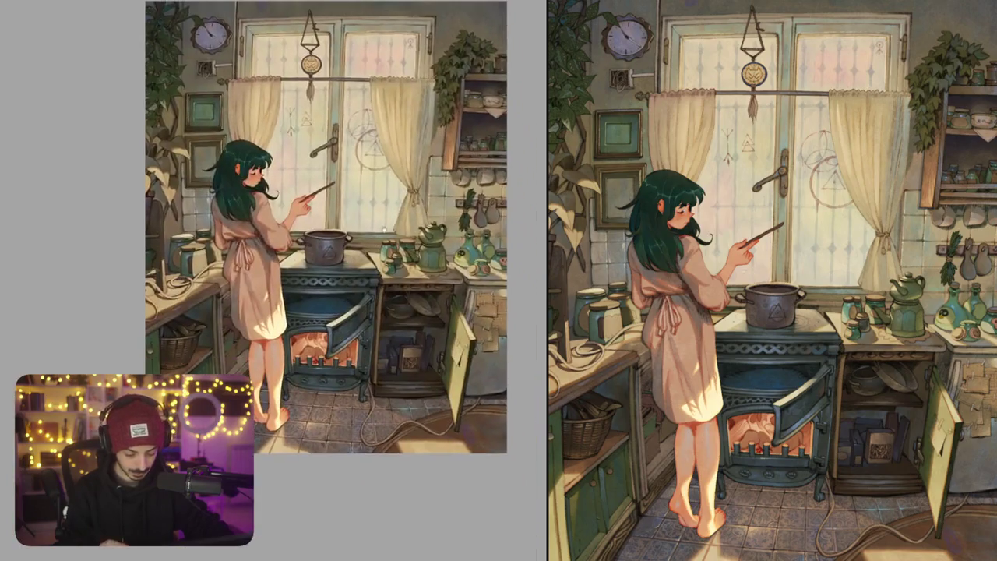
{"action": "left_click_drag", "start_coordinate": [424, 373], "coordinate": [411, 331]}
{"action": "mouse_move", "coordinate": [423, 280]}
{"action": "left_mouse_down"}
{"action": "mouse_move", "coordinate": [421, 346]}
{"action": "mouse_move", "coordinate": [451, 373]}
{"action": "left_mouse_up"}
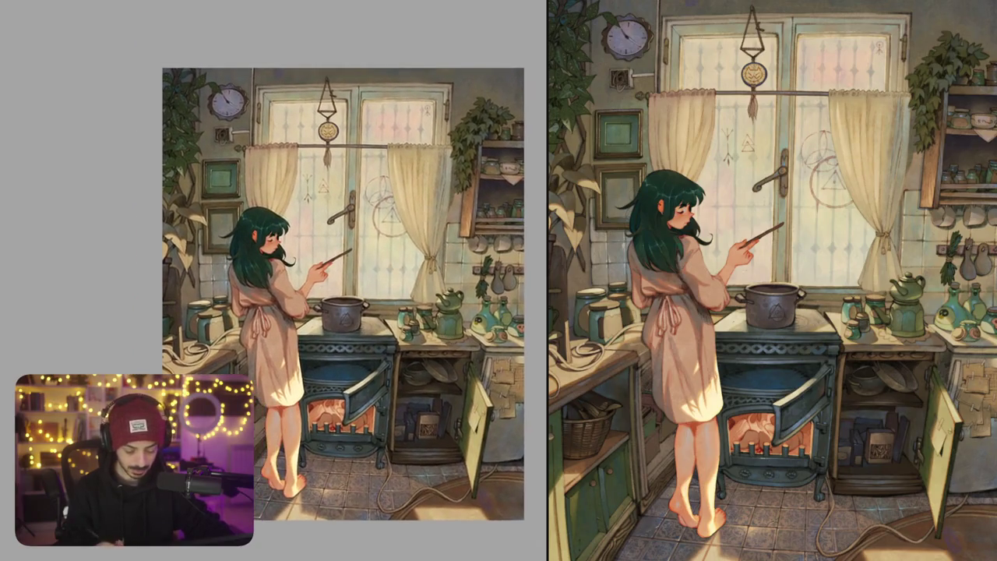
{"action": "scroll", "coordinate": [318, 199], "scroll_direction": "up", "scroll_amount": 10}
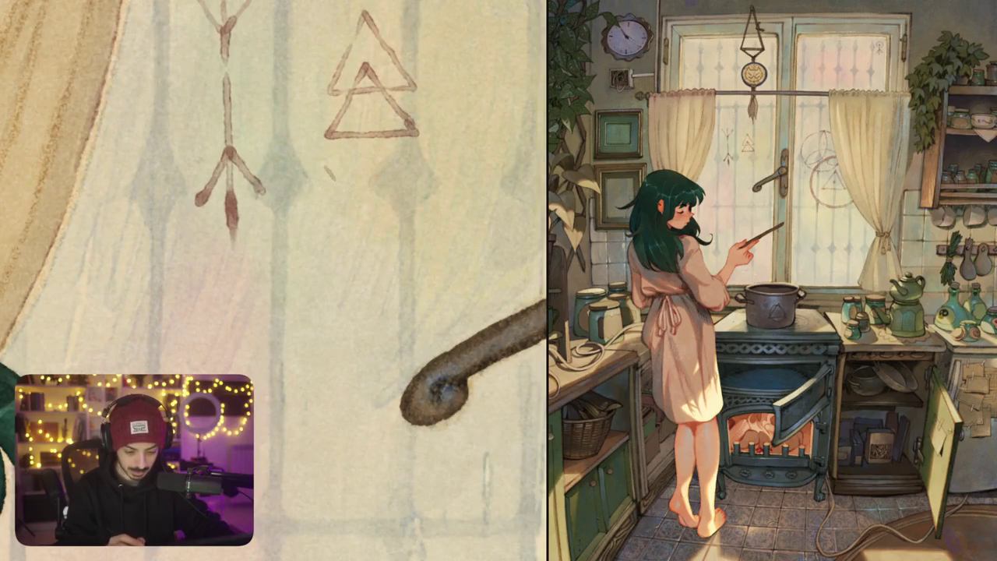
Draw a branching rune below the stacked triangle symbols on the window glass
{"action": "mouse_move", "coordinate": [330, 174]}
{"action": "left_mouse_down"}
{"action": "mouse_move", "coordinate": [354, 184]}
{"action": "mouse_move", "coordinate": [358, 165]}
{"action": "mouse_move", "coordinate": [322, 165]}
{"action": "mouse_move", "coordinate": [348, 238]}
{"action": "mouse_move", "coordinate": [321, 217]}
{"action": "mouse_move", "coordinate": [396, 200]}
{"action": "left_mouse_up"}
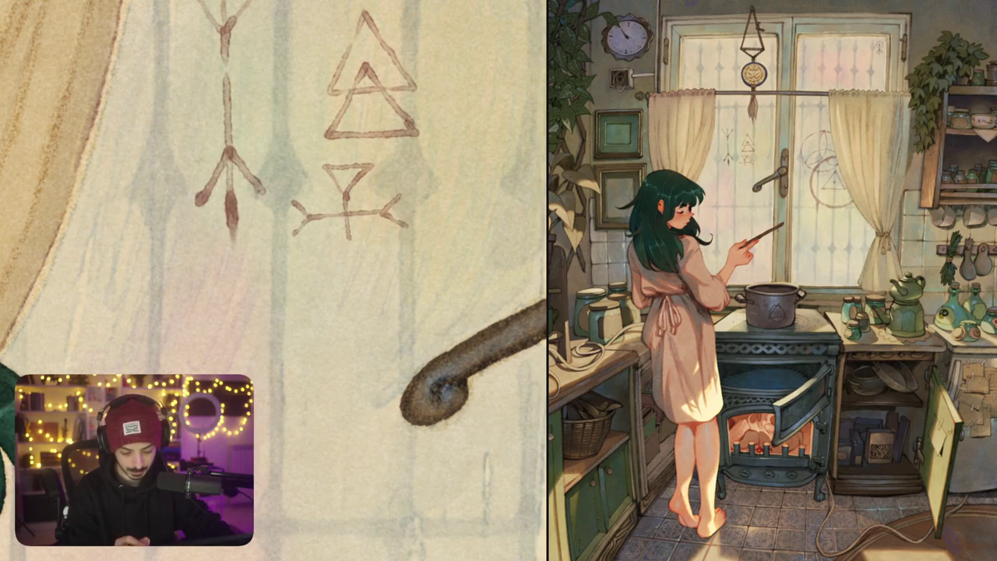
{"action": "key", "text": "ctrl+0"}
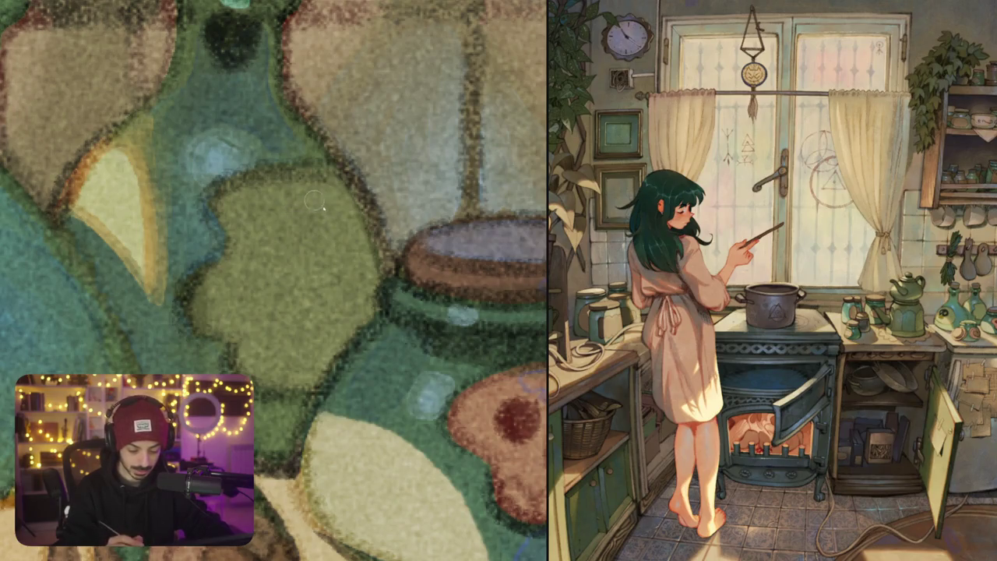
Paint a dark herb-sprig motif with stem, dot and stroke on the green bottle's label
{"action": "left_click_drag", "start_coordinate": [285, 225], "coordinate": [369, 214]}
{"action": "mouse_move", "coordinate": [323, 196]}
{"action": "left_mouse_down"}
{"action": "mouse_move", "coordinate": [333, 233]}
{"action": "mouse_move", "coordinate": [312, 264]}
{"action": "mouse_move", "coordinate": [373, 259]}
{"action": "mouse_move", "coordinate": [321, 284]}
{"action": "left_mouse_up"}
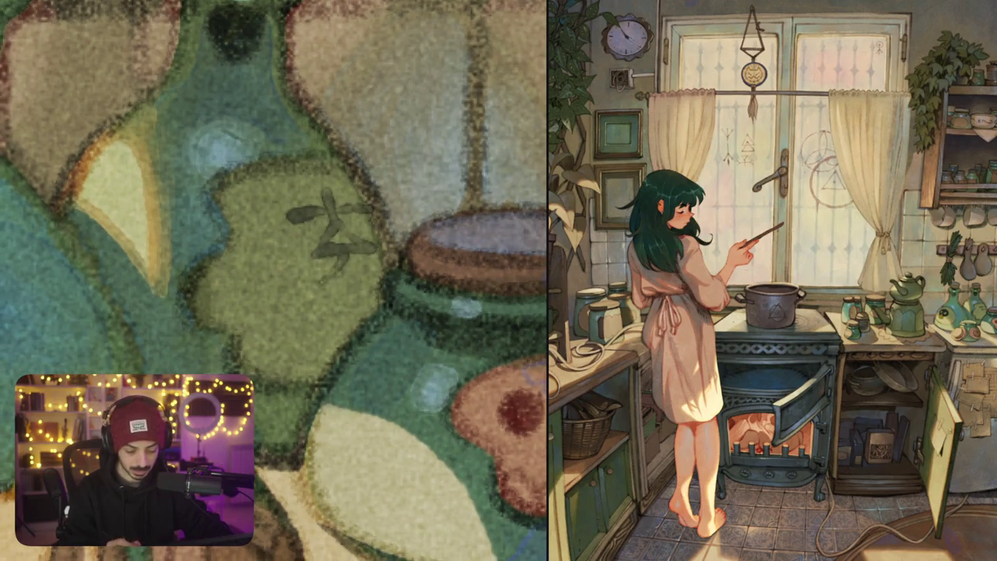
{"action": "left_click_drag", "start_coordinate": [346, 251], "coordinate": [364, 270]}
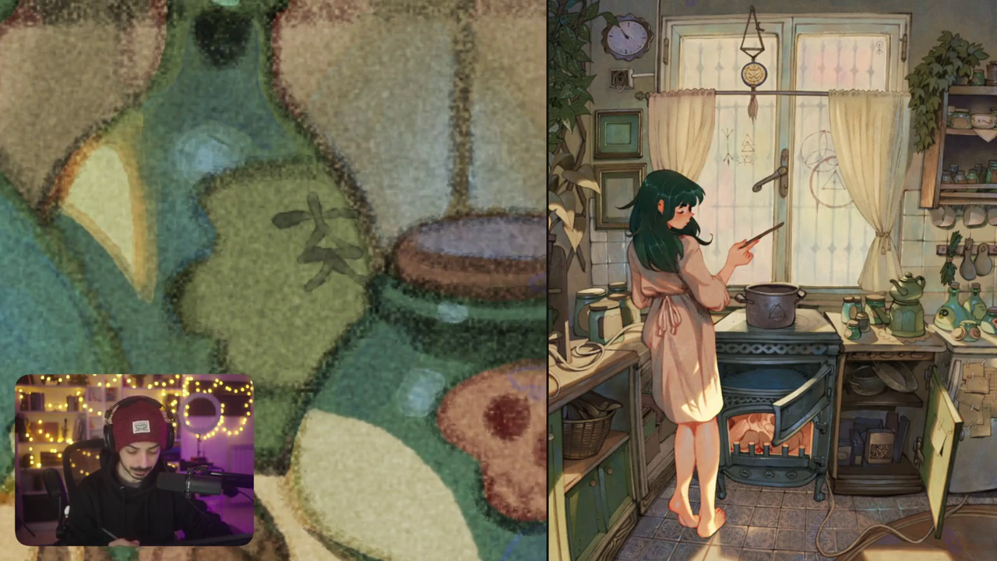
{"action": "left_click", "coordinate": [292, 316]}
{"action": "mouse_move", "coordinate": [280, 319]}
{"action": "left_mouse_down"}
{"action": "mouse_move", "coordinate": [367, 301]}
{"action": "mouse_move", "coordinate": [302, 343]}
{"action": "left_mouse_up"}
{"action": "key", "text": "ctrl+0"}
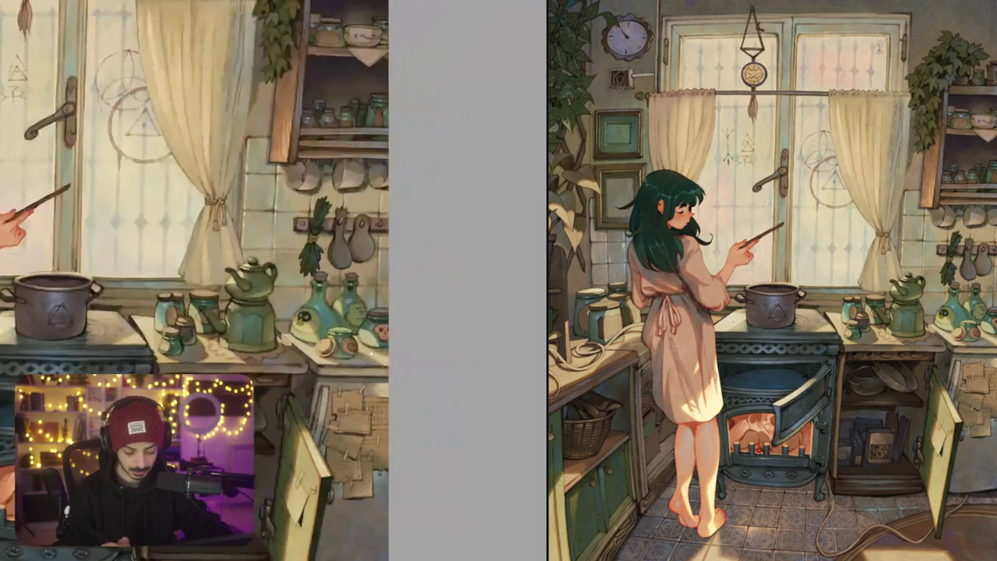
Zoom into the jars and sketch a dark tulip emblem with stem, top loop and leaf on the brown lid
{"action": "scroll", "coordinate": [234, 312], "scroll_direction": "up", "scroll_amount": 2}
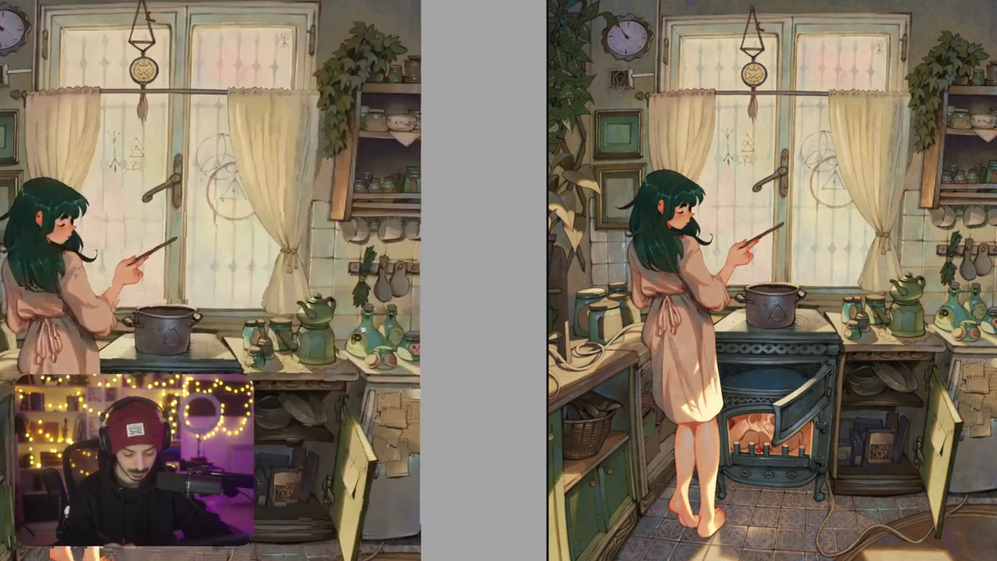
{"action": "scroll", "coordinate": [233, 312], "scroll_direction": "up", "scroll_amount": 2}
{"action": "scroll", "coordinate": [233, 311], "scroll_direction": "up", "scroll_amount": 1}
{"action": "scroll", "coordinate": [420, 280], "scroll_direction": "up", "scroll_amount": 5}
{"action": "scroll", "coordinate": [421, 280], "scroll_direction": "up", "scroll_amount": 2}
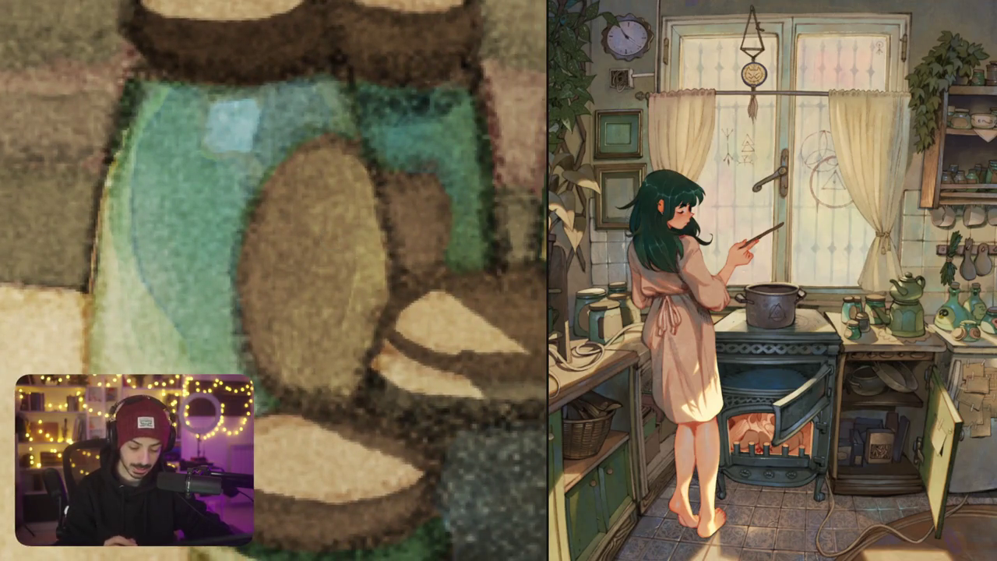
{"action": "mouse_move", "coordinate": [343, 316]}
{"action": "left_mouse_down"}
{"action": "mouse_move", "coordinate": [311, 294]}
{"action": "mouse_move", "coordinate": [305, 219]}
{"action": "mouse_move", "coordinate": [322, 215]}
{"action": "mouse_move", "coordinate": [350, 254]}
{"action": "mouse_move", "coordinate": [344, 316]}
{"action": "left_mouse_up"}
{"action": "left_click_drag", "start_coordinate": [347, 235], "coordinate": [378, 211]}
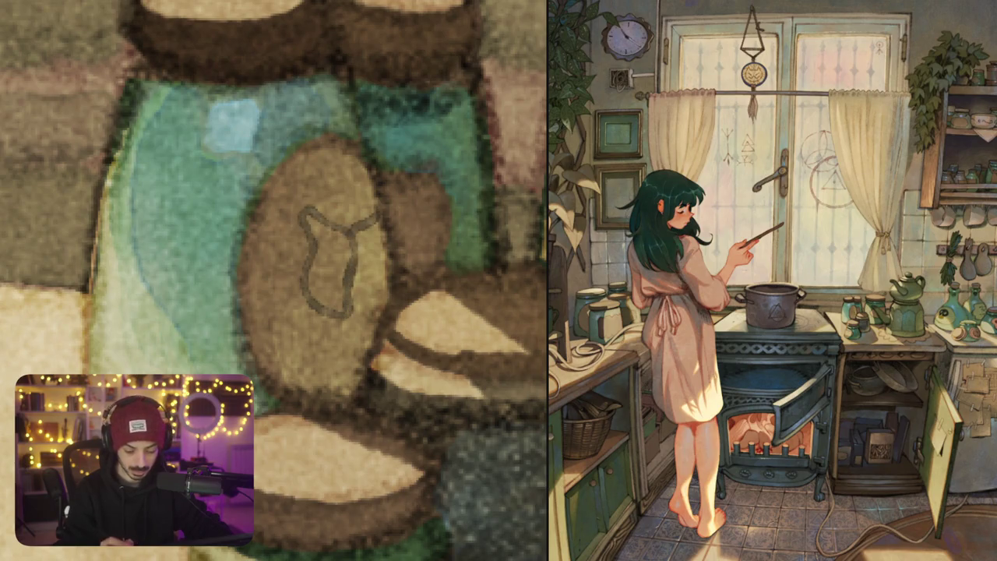
{"action": "left_click_drag", "start_coordinate": [344, 314], "coordinate": [387, 310]}
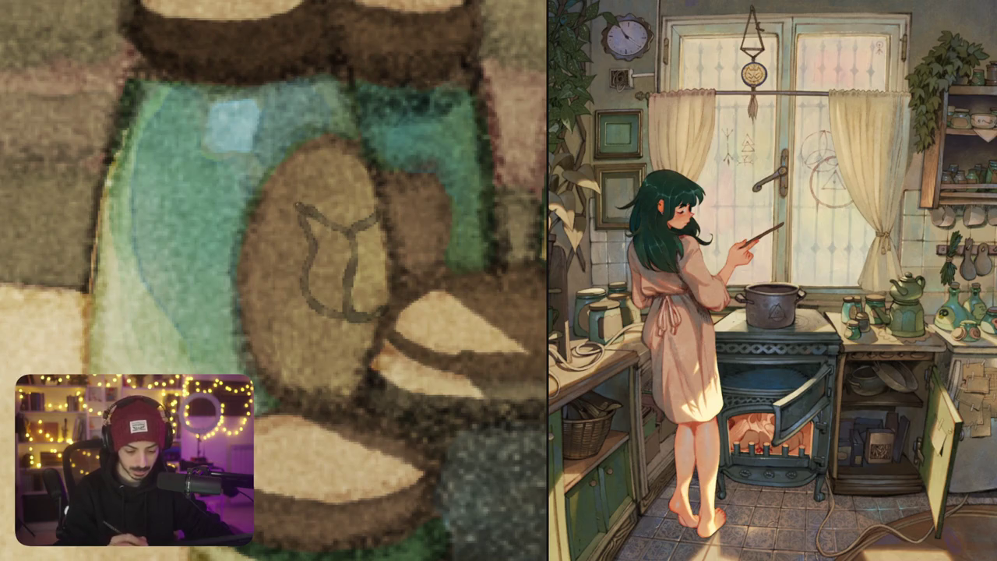
{"action": "mouse_move", "coordinate": [306, 215]}
{"action": "left_mouse_down"}
{"action": "mouse_move", "coordinate": [310, 185]}
{"action": "mouse_move", "coordinate": [366, 173]}
{"action": "mouse_move", "coordinate": [367, 190]}
{"action": "mouse_move", "coordinate": [324, 221]}
{"action": "mouse_move", "coordinate": [366, 216]}
{"action": "mouse_move", "coordinate": [352, 201]}
{"action": "mouse_move", "coordinate": [338, 225]}
{"action": "mouse_move", "coordinate": [358, 225]}
{"action": "left_mouse_up"}
{"action": "mouse_move", "coordinate": [336, 312]}
{"action": "left_mouse_down"}
{"action": "mouse_move", "coordinate": [305, 322]}
{"action": "mouse_move", "coordinate": [282, 367]}
{"action": "mouse_move", "coordinate": [366, 330]}
{"action": "mouse_move", "coordinate": [295, 358]}
{"action": "left_mouse_up"}
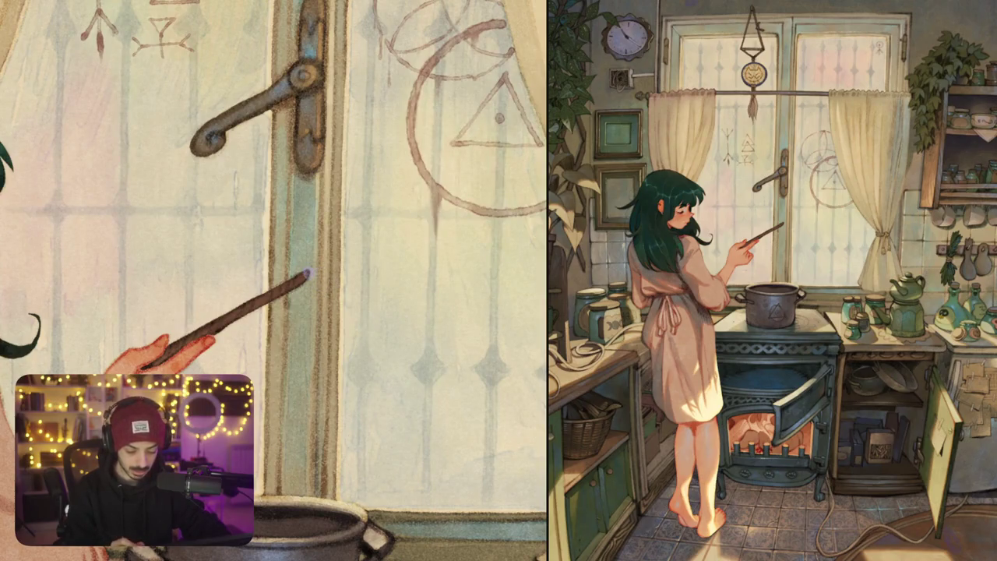
Build up a glowing dot and a larger violet halo around the wand tip
{"action": "mouse_move", "coordinate": [298, 279]}
{"action": "left_mouse_down"}
{"action": "mouse_move", "coordinate": [327, 274]}
{"action": "mouse_move", "coordinate": [290, 280]}
{"action": "mouse_move", "coordinate": [327, 295]}
{"action": "left_mouse_up"}
{"action": "left_click", "coordinate": [311, 270]}
{"action": "left_click", "coordinate": [311, 271]}
{"action": "left_click_drag", "start_coordinate": [284, 257], "coordinate": [338, 233]}
{"action": "left_click_drag", "start_coordinate": [285, 288], "coordinate": [335, 265]}
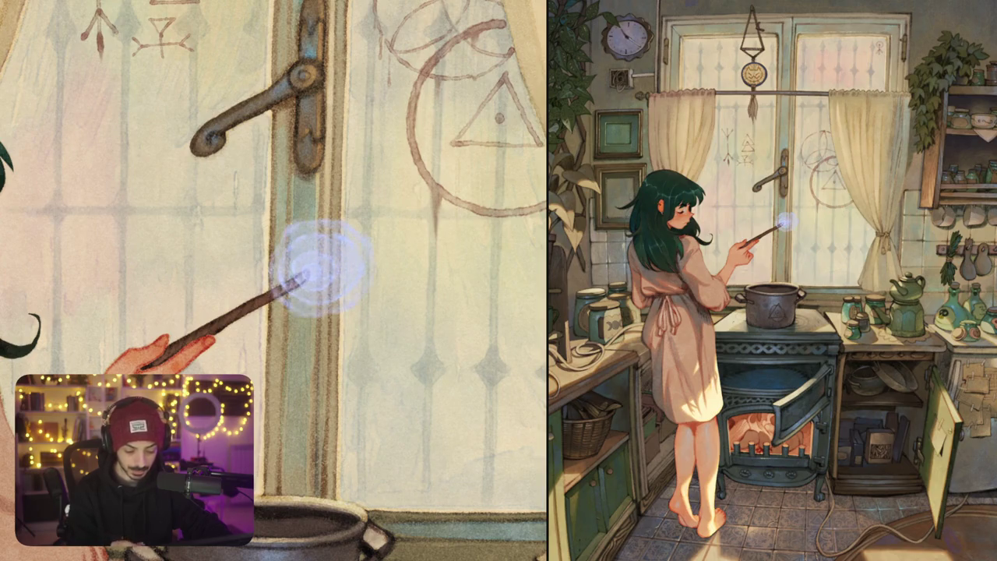
{"action": "left_click_drag", "start_coordinate": [296, 221], "coordinate": [339, 214]}
Fit and tilt the view, then compare the last glow stroke with undo/redo, leaving it undone
{"action": "key", "text": "ctrl+0"}
{"action": "left_click_drag", "start_coordinate": [415, 350], "coordinate": [389, 381]}
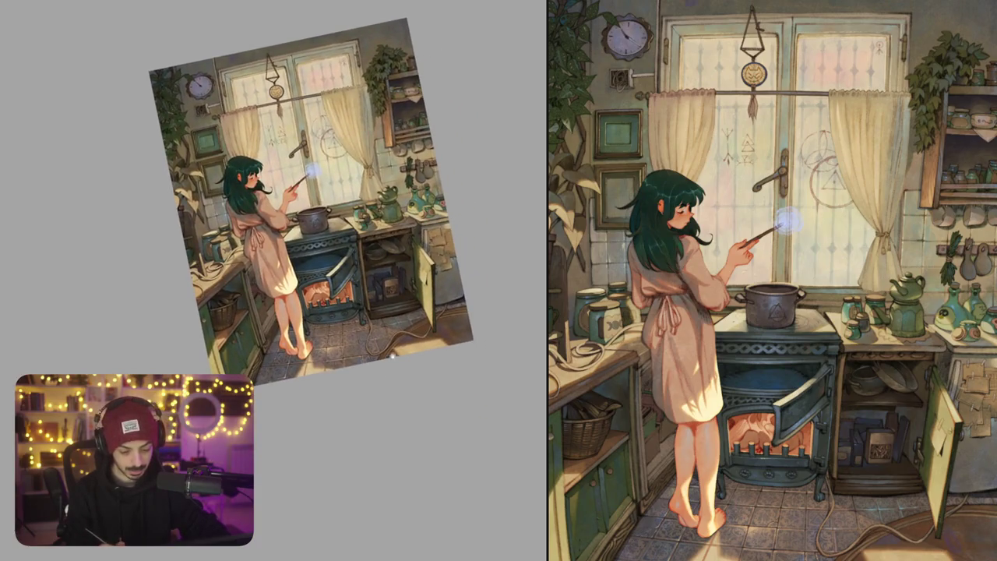
{"action": "scroll", "coordinate": [387, 285], "scroll_direction": "up", "scroll_amount": 2}
{"action": "scroll", "coordinate": [387, 285], "scroll_direction": "up", "scroll_amount": 2}
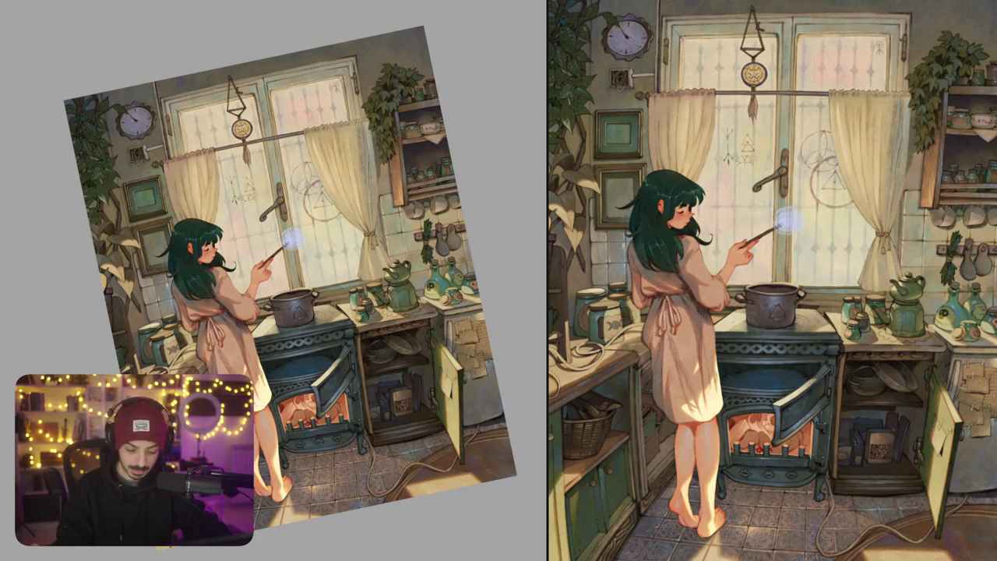
{"action": "key", "text": "ctrl+z"}
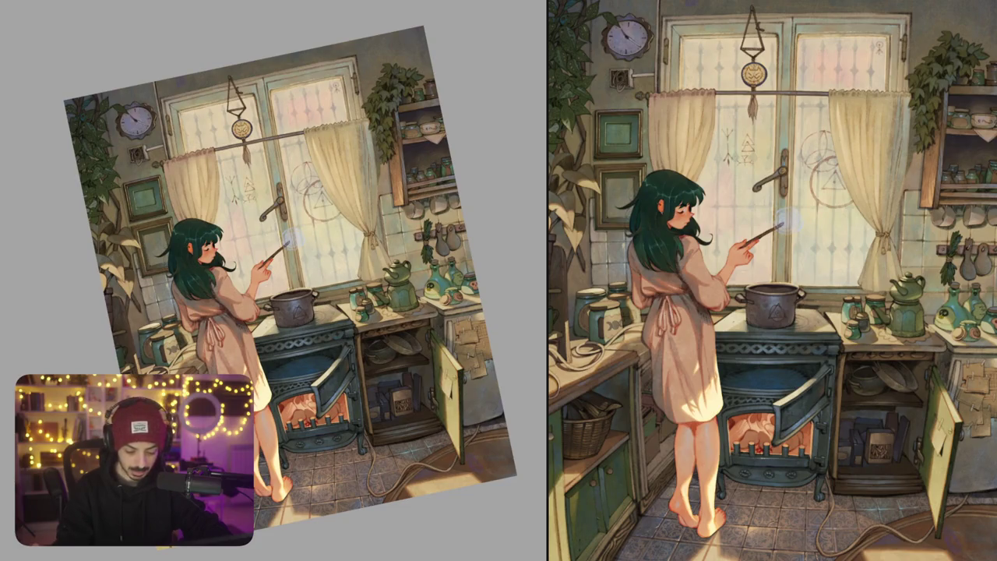
{"action": "key", "text": "ctrl+shift+z"}
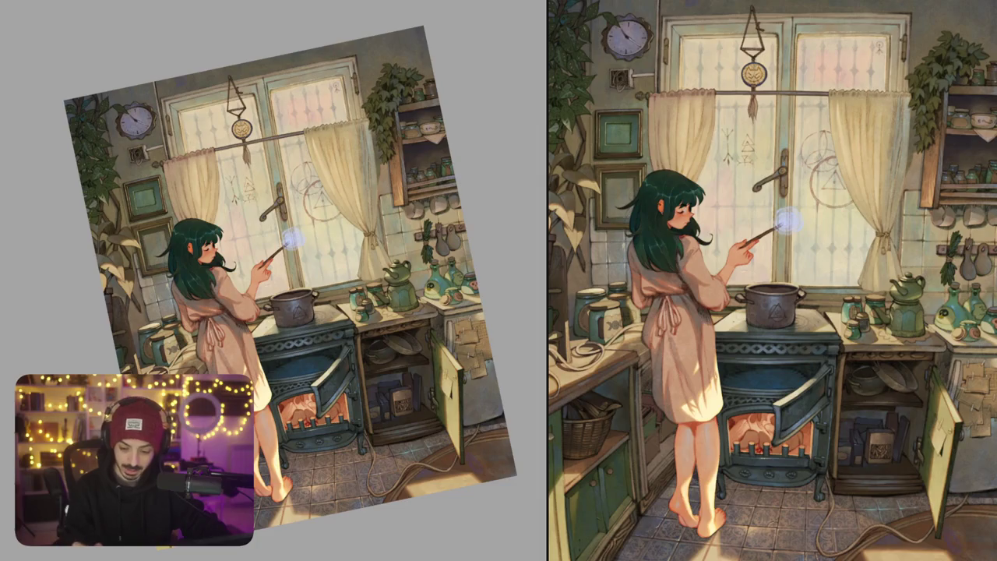
{"action": "key", "text": "ctrl+z"}
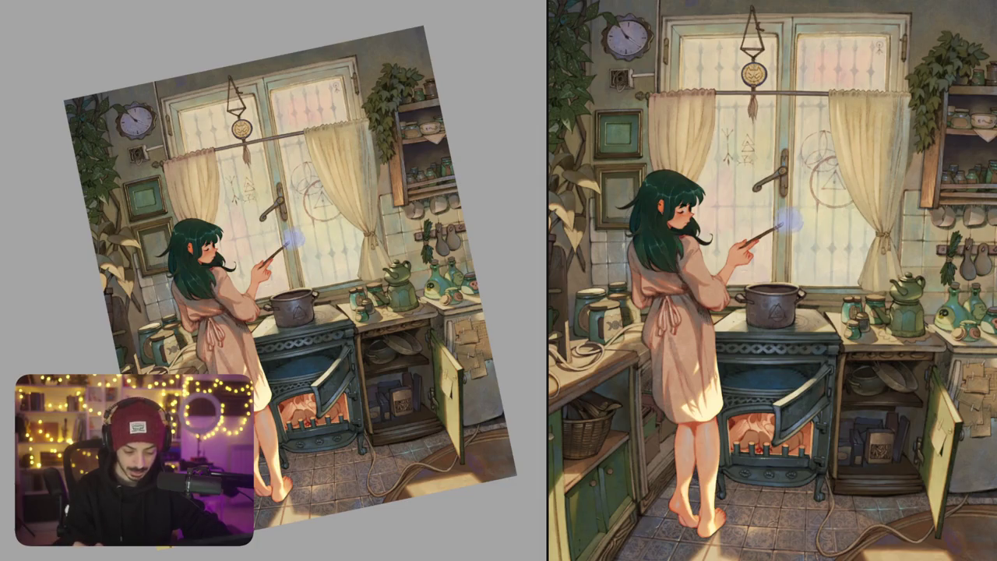
{"action": "scroll", "coordinate": [282, 243], "scroll_direction": "up", "scroll_amount": 5}
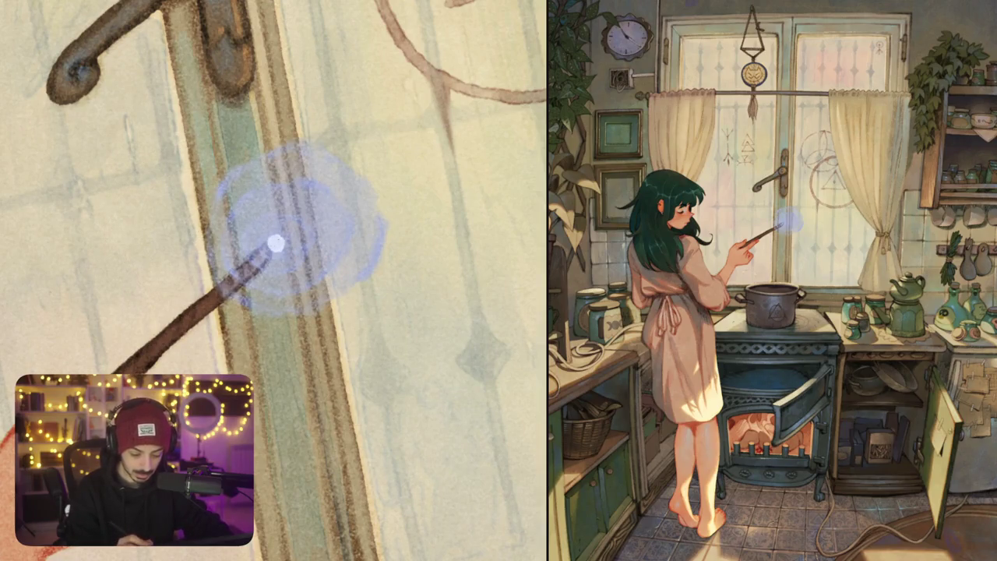
Dab a bright white highlight in the wand's glow and undo the golden sheen on the pot's liquid
{"action": "left_click", "coordinate": [277, 243]}
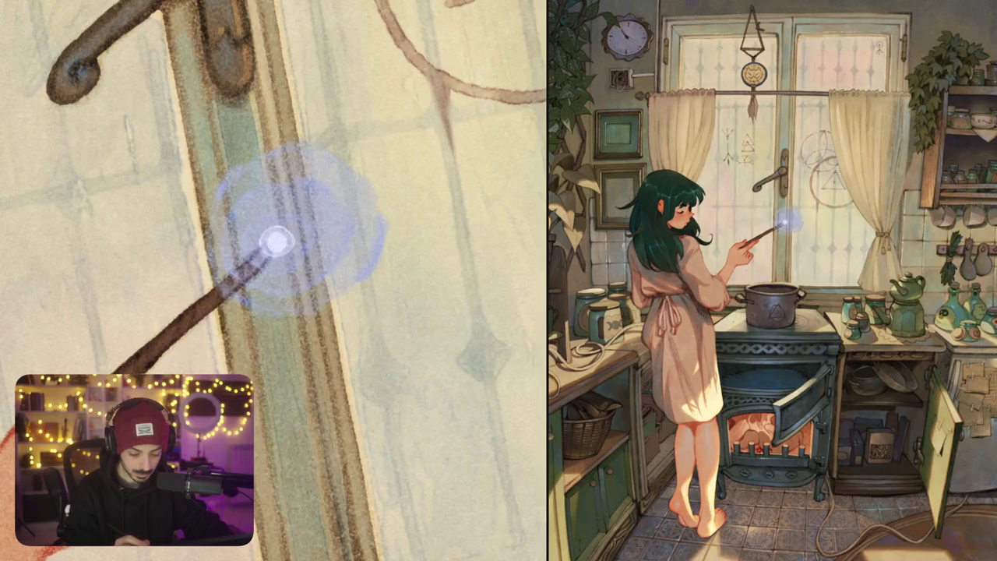
{"action": "scroll", "coordinate": [274, 280], "scroll_direction": "down", "scroll_amount": 5}
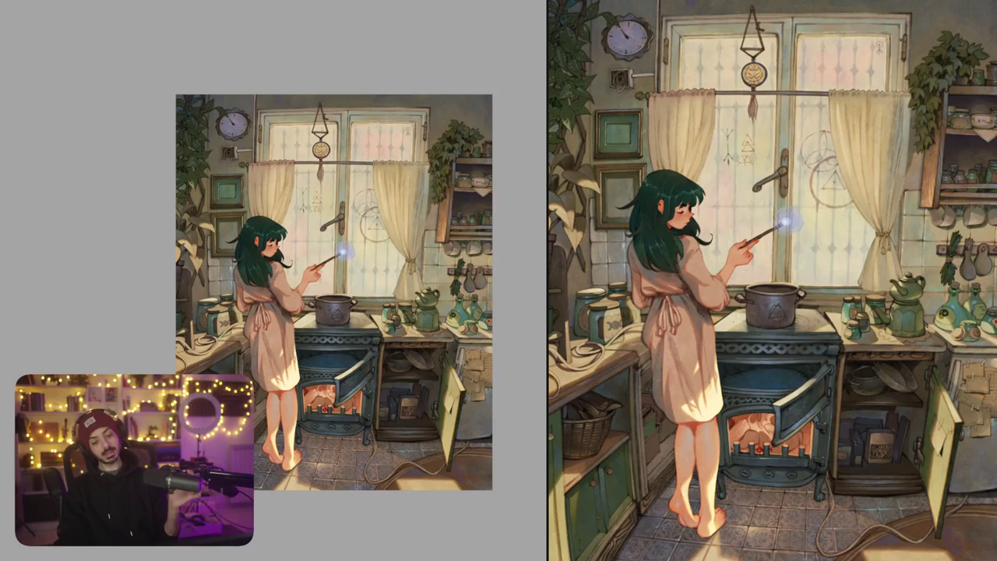
{"action": "scroll", "coordinate": [349, 268], "scroll_direction": "up", "scroll_amount": 5}
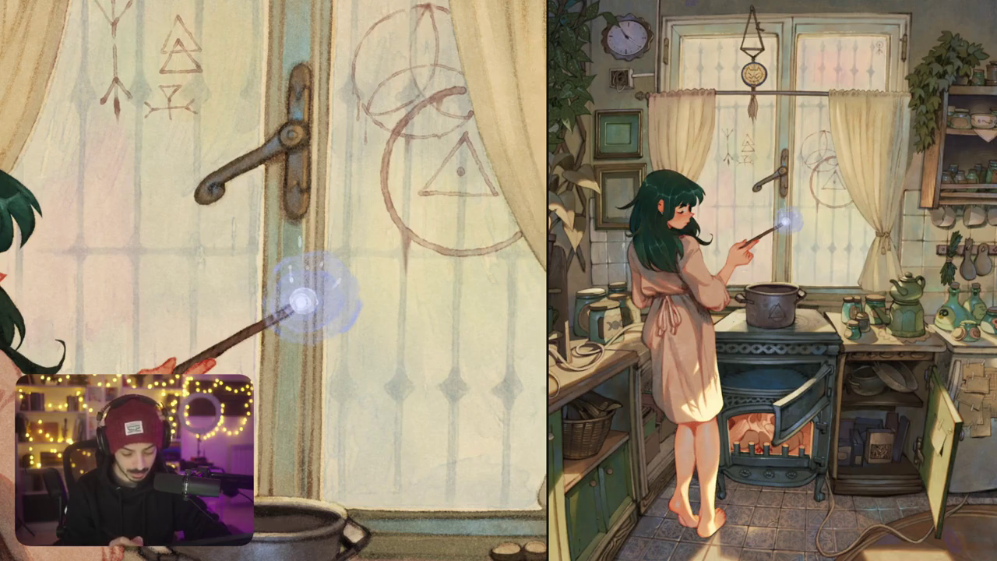
{"action": "scroll", "coordinate": [274, 281], "scroll_direction": "down", "scroll_amount": 5}
{"action": "scroll", "coordinate": [274, 281], "scroll_direction": "up", "scroll_amount": 5}
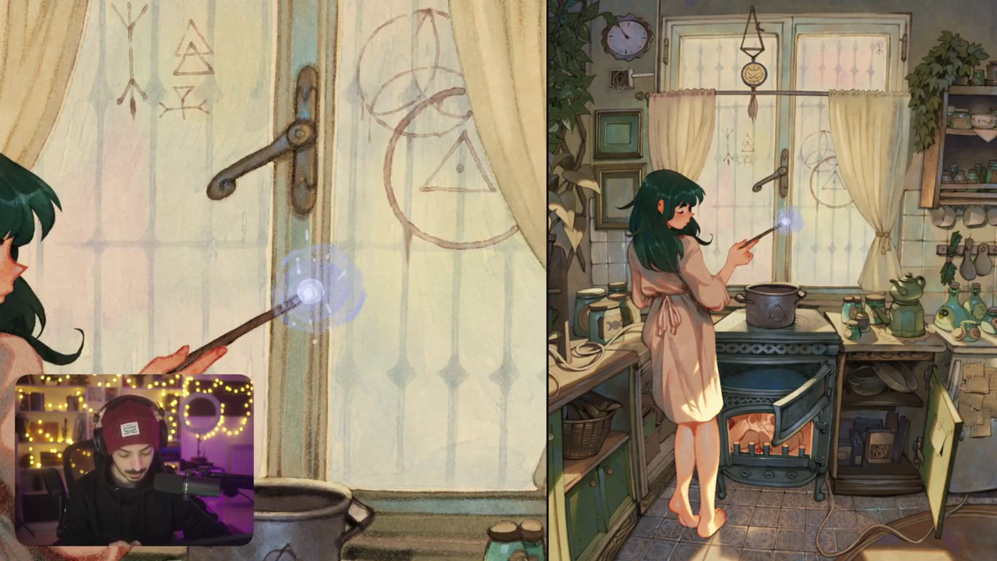
{"action": "scroll", "coordinate": [314, 342], "scroll_direction": "down", "scroll_amount": 5}
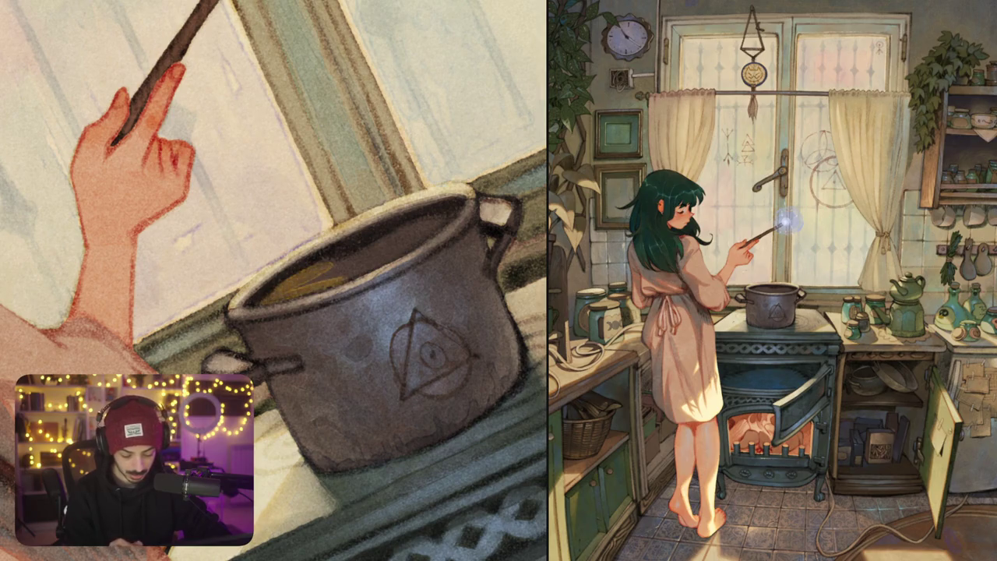
{"action": "key", "text": "ctrl+z"}
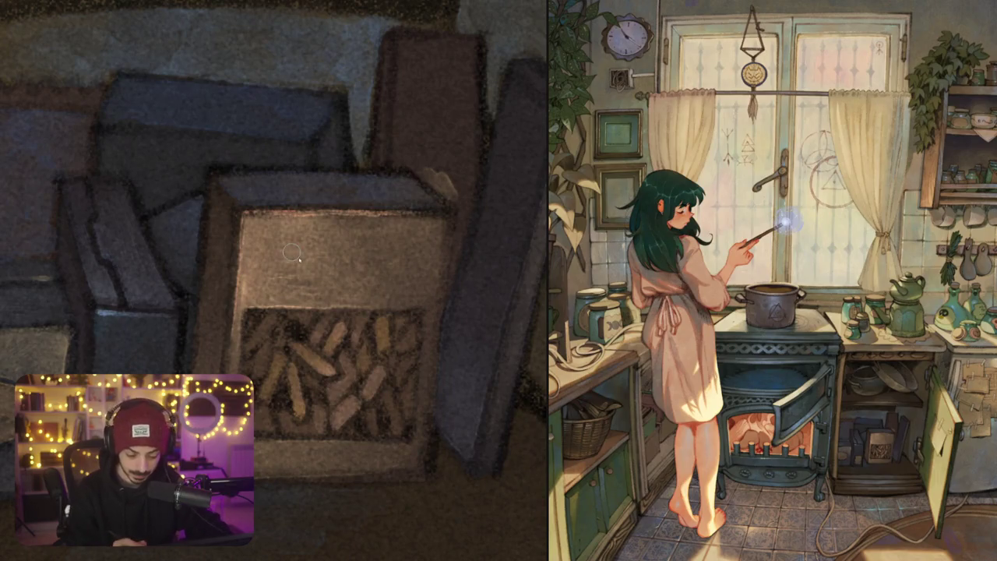
Paint a dark logo, L-shaped mark, block and glyph on the firewood box label, undoing one stray stroke
{"action": "mouse_move", "coordinate": [265, 236]}
{"action": "left_mouse_down"}
{"action": "mouse_move", "coordinate": [309, 235]}
{"action": "mouse_move", "coordinate": [268, 256]}
{"action": "mouse_move", "coordinate": [271, 287]}
{"action": "mouse_move", "coordinate": [296, 241]}
{"action": "mouse_move", "coordinate": [277, 242]}
{"action": "mouse_move", "coordinate": [267, 258]}
{"action": "mouse_move", "coordinate": [288, 269]}
{"action": "mouse_move", "coordinate": [336, 251]}
{"action": "mouse_move", "coordinate": [309, 246]}
{"action": "mouse_move", "coordinate": [330, 249]}
{"action": "mouse_move", "coordinate": [296, 289]}
{"action": "mouse_move", "coordinate": [324, 288]}
{"action": "mouse_move", "coordinate": [296, 272]}
{"action": "mouse_move", "coordinate": [294, 292]}
{"action": "mouse_move", "coordinate": [320, 289]}
{"action": "mouse_move", "coordinate": [312, 266]}
{"action": "mouse_move", "coordinate": [312, 291]}
{"action": "mouse_move", "coordinate": [337, 288]}
{"action": "left_mouse_up"}
{"action": "key", "text": "ctrl+z"}
{"action": "key", "text": "ctrl+z"}
{"action": "left_click_drag", "start_coordinate": [338, 267], "coordinate": [338, 291]}
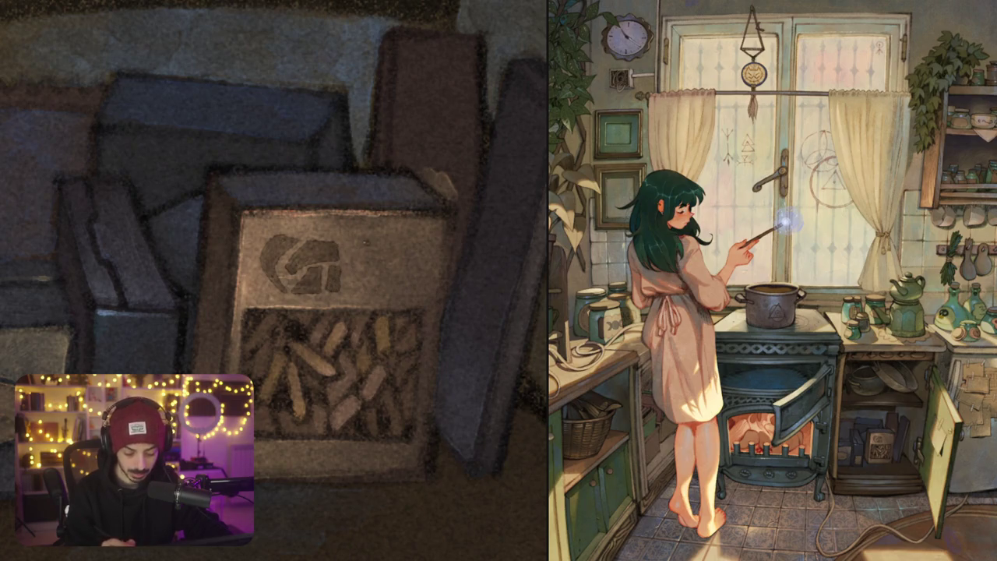
{"action": "mouse_move", "coordinate": [357, 257]}
{"action": "left_mouse_down"}
{"action": "mouse_move", "coordinate": [372, 268]}
{"action": "mouse_move", "coordinate": [379, 242]}
{"action": "mouse_move", "coordinate": [355, 238]}
{"action": "left_mouse_up"}
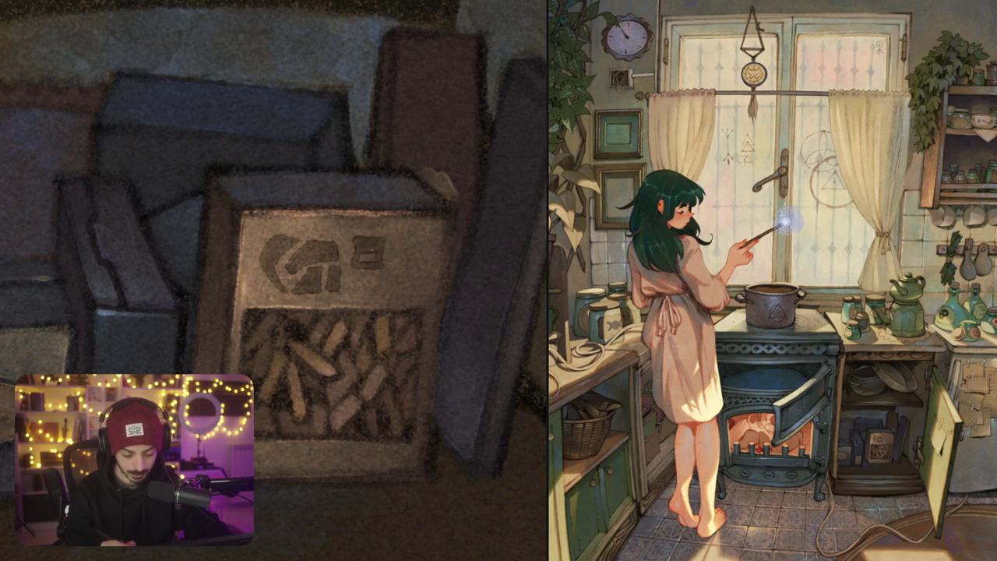
{"action": "mouse_move", "coordinate": [354, 273]}
{"action": "left_mouse_down"}
{"action": "mouse_move", "coordinate": [380, 277]}
{"action": "mouse_move", "coordinate": [349, 290]}
{"action": "mouse_move", "coordinate": [372, 282]}
{"action": "left_mouse_up"}
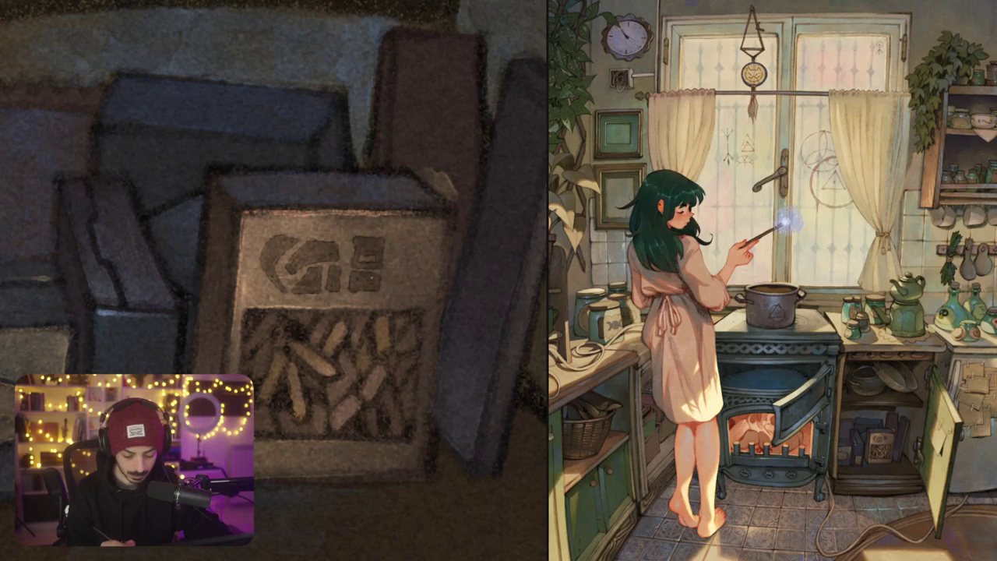
{"action": "mouse_move", "coordinate": [393, 239]}
{"action": "left_mouse_down"}
{"action": "mouse_move", "coordinate": [389, 282]}
{"action": "mouse_move", "coordinate": [409, 260]}
{"action": "mouse_move", "coordinate": [396, 282]}
{"action": "mouse_move", "coordinate": [400, 272]}
{"action": "left_mouse_up"}
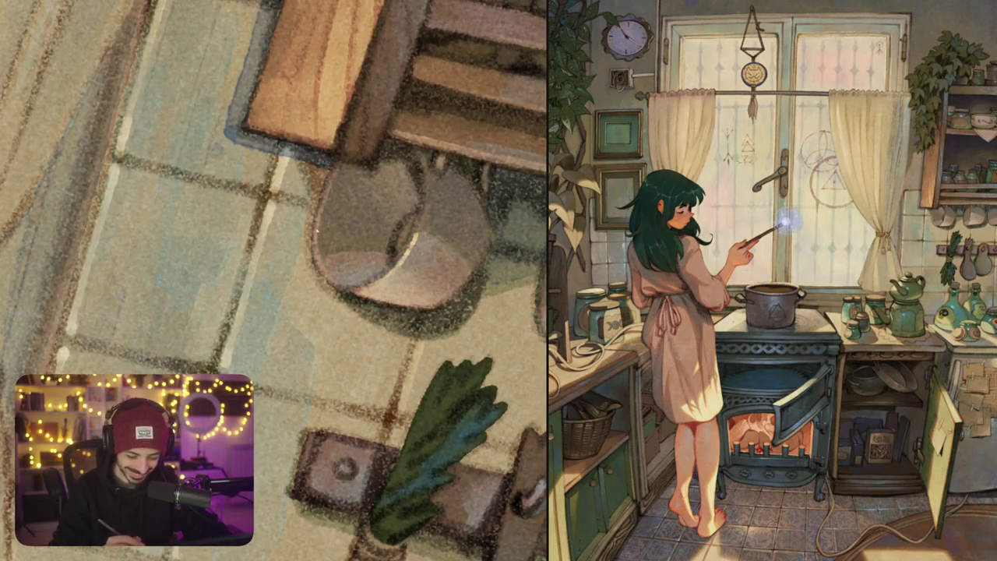
Paint a thin light highlight stroke along the metal pot's lower-left rim
{"action": "mouse_move", "coordinate": [316, 228]}
{"action": "left_mouse_down"}
{"action": "mouse_move", "coordinate": [319, 262]}
{"action": "mouse_move", "coordinate": [333, 282]}
{"action": "mouse_move", "coordinate": [381, 284]}
{"action": "left_mouse_up"}
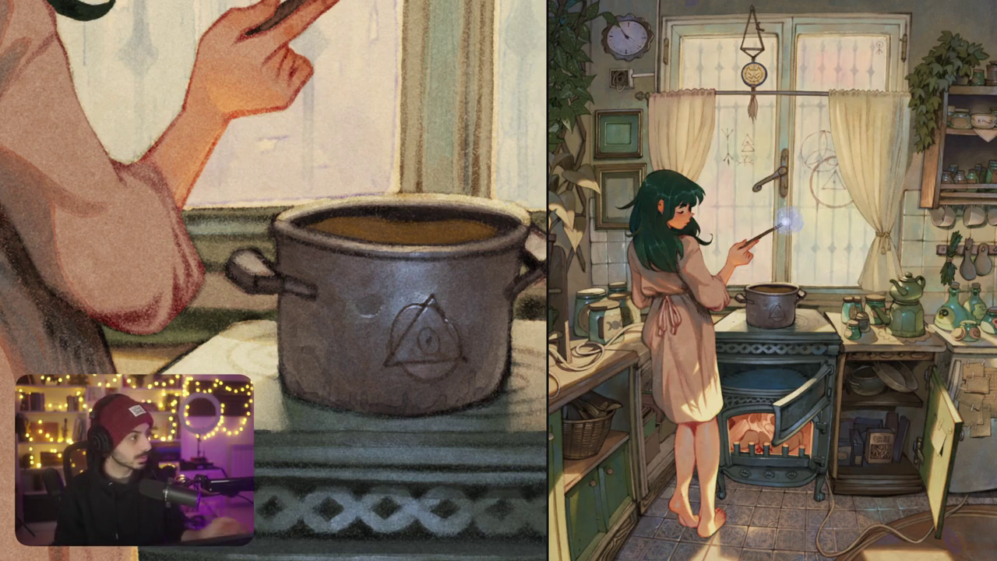
Zoom out, pan to the floor by the stove leg, and zoom in on the tiles and cable
{"action": "scroll", "coordinate": [442, 271], "scroll_direction": "down", "scroll_amount": 3}
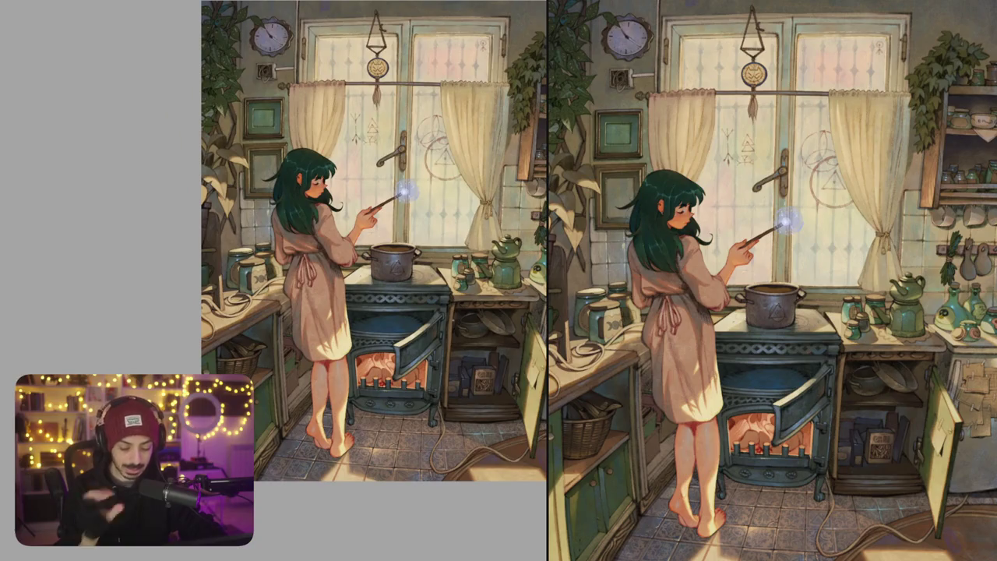
{"action": "mouse_move", "coordinate": [512, 379]}
{"action": "left_mouse_down"}
{"action": "mouse_move", "coordinate": [468, 309]}
{"action": "mouse_move", "coordinate": [384, 224]}
{"action": "left_mouse_up"}
{"action": "scroll", "coordinate": [325, 275], "scroll_direction": "up", "scroll_amount": 5}
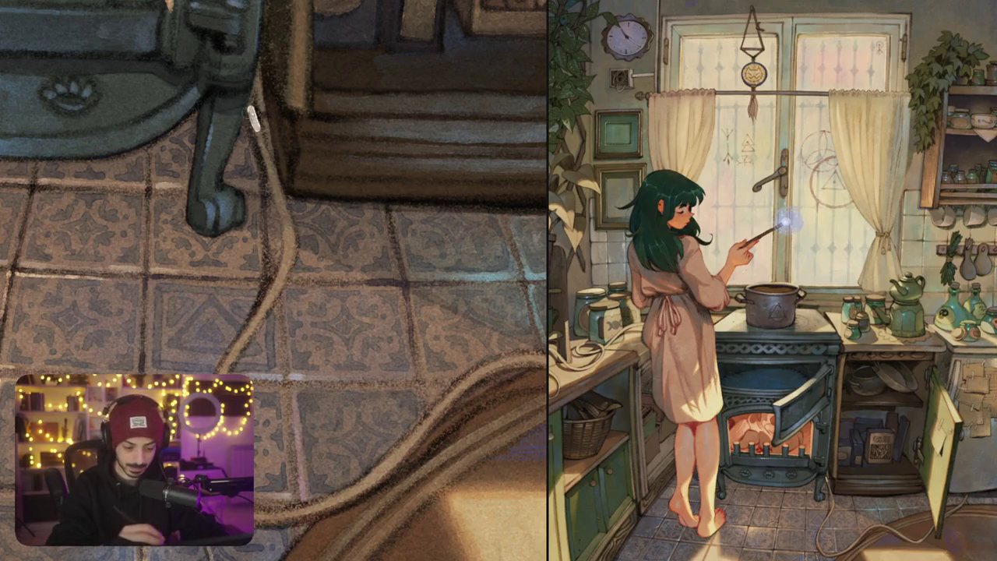
Paint a white highlight down the power cable from the table leg across the floor
{"action": "left_click_drag", "start_coordinate": [254, 117], "coordinate": [278, 200]}
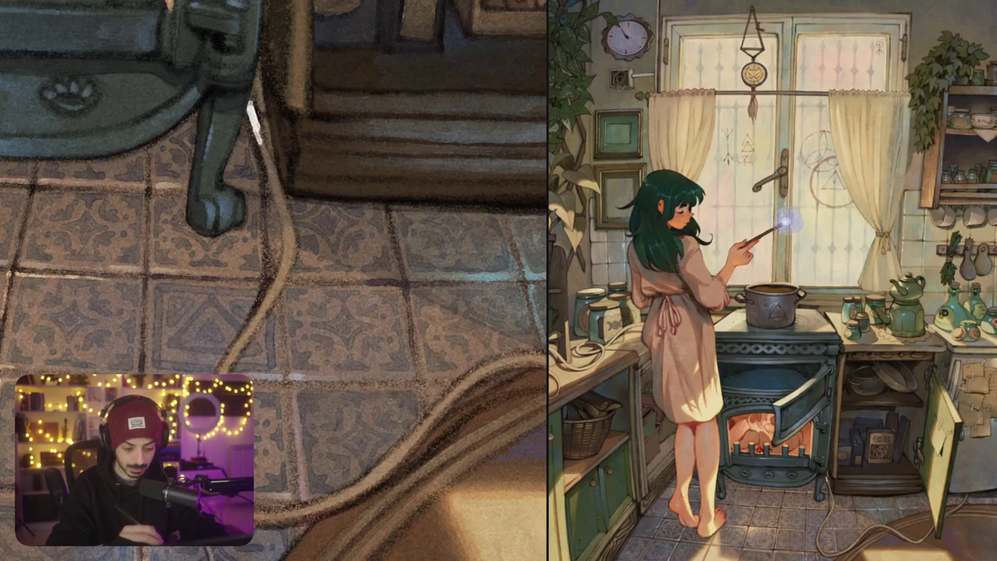
{"action": "left_click_drag", "start_coordinate": [260, 145], "coordinate": [290, 221]}
{"action": "left_click_drag", "start_coordinate": [272, 168], "coordinate": [290, 227]}
{"action": "left_click_drag", "start_coordinate": [279, 171], "coordinate": [293, 269]}
{"action": "left_click_drag", "start_coordinate": [283, 215], "coordinate": [285, 290]}
{"action": "left_click_drag", "start_coordinate": [293, 252], "coordinate": [268, 308]}
{"action": "left_click_drag", "start_coordinate": [281, 270], "coordinate": [251, 329]}
{"action": "mouse_move", "coordinate": [269, 293]}
{"action": "left_mouse_down"}
{"action": "mouse_move", "coordinate": [224, 372]}
{"action": "mouse_move", "coordinate": [288, 210]}
{"action": "mouse_move", "coordinate": [262, 250]}
{"action": "left_mouse_up"}
{"action": "left_click_drag", "start_coordinate": [277, 210], "coordinate": [244, 320]}
{"action": "mouse_move", "coordinate": [260, 245]}
{"action": "left_mouse_down"}
{"action": "mouse_move", "coordinate": [248, 329]}
{"action": "mouse_move", "coordinate": [265, 356]}
{"action": "left_mouse_up"}
{"action": "left_click_drag", "start_coordinate": [253, 316], "coordinate": [290, 375]}
Rotate the view and brighten the cable highlight along its left and lower bends
{"action": "scroll", "coordinate": [272, 233], "scroll_direction": "down", "scroll_amount": 2}
{"action": "left_click_drag", "start_coordinate": [311, 195], "coordinate": [257, 327]}
{"action": "scroll", "coordinate": [303, 202], "scroll_direction": "up", "scroll_amount": 2}
{"action": "left_click_drag", "start_coordinate": [296, 194], "coordinate": [313, 271]}
{"action": "left_click_drag", "start_coordinate": [302, 222], "coordinate": [337, 308]}
{"action": "mouse_move", "coordinate": [309, 268]}
{"action": "left_mouse_down"}
{"action": "mouse_move", "coordinate": [347, 325]}
{"action": "mouse_move", "coordinate": [387, 354]}
{"action": "left_mouse_up"}
{"action": "left_click_drag", "start_coordinate": [306, 236], "coordinate": [338, 304]}
{"action": "left_click_drag", "start_coordinate": [317, 270], "coordinate": [358, 324]}
{"action": "left_click_drag", "start_coordinate": [366, 334], "coordinate": [391, 354]}
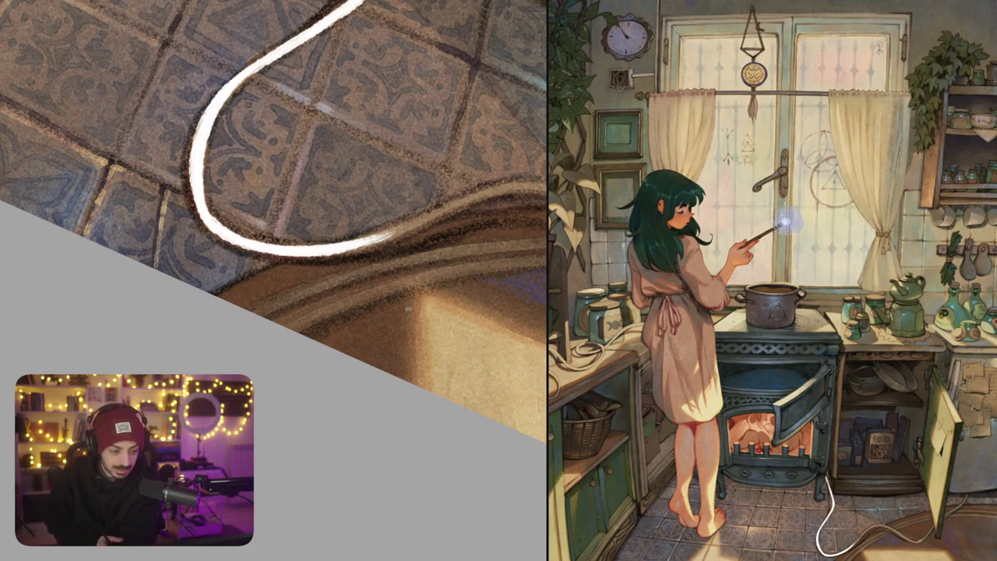
Brighten and extend the white highlight at the upper end of the cable
{"action": "mouse_move", "coordinate": [407, 309]}
{"action": "left_mouse_down"}
{"action": "mouse_move", "coordinate": [296, 403]}
{"action": "mouse_move", "coordinate": [386, 395]}
{"action": "left_mouse_up"}
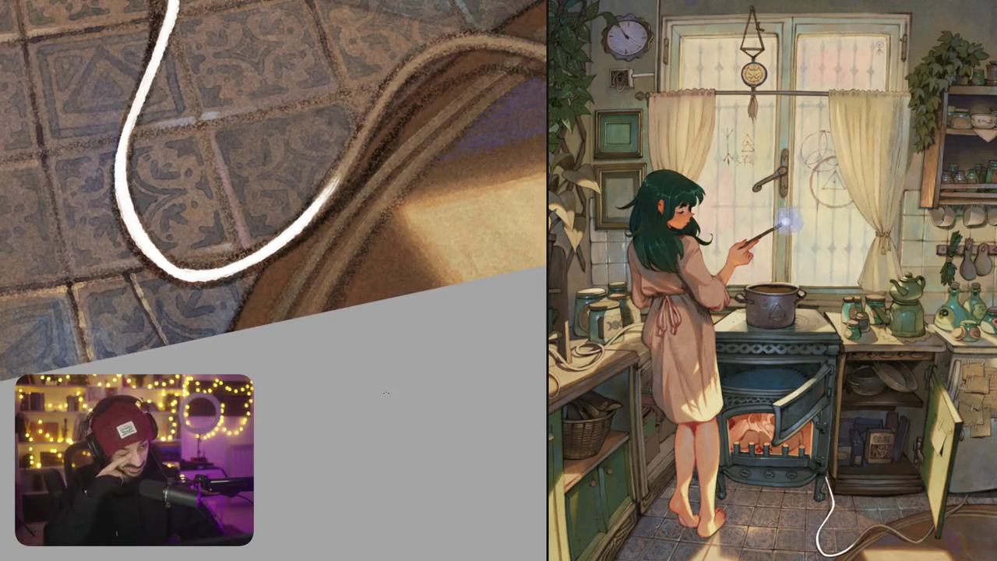
{"action": "mouse_move", "coordinate": [326, 192]}
{"action": "left_mouse_down"}
{"action": "mouse_move", "coordinate": [355, 143]}
{"action": "mouse_move", "coordinate": [339, 168]}
{"action": "left_mouse_up"}
{"action": "left_click_drag", "start_coordinate": [319, 211], "coordinate": [360, 145]}
{"action": "left_click_drag", "start_coordinate": [385, 395], "coordinate": [371, 409]}
{"action": "mouse_move", "coordinate": [316, 196]}
{"action": "left_mouse_down"}
{"action": "mouse_move", "coordinate": [375, 109]}
{"action": "mouse_move", "coordinate": [355, 138]}
{"action": "left_mouse_up"}
{"action": "left_click_drag", "start_coordinate": [281, 234], "coordinate": [335, 167]}
{"action": "left_click_drag", "start_coordinate": [308, 199], "coordinate": [355, 156]}
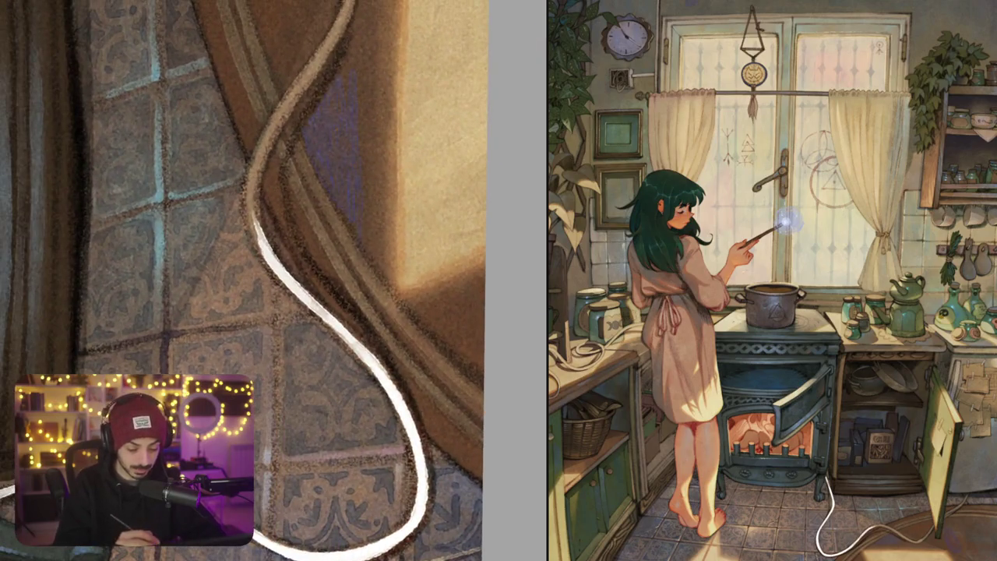
Add bright white strokes along the cable's middle, extending the highlight upward
{"action": "left_click_drag", "start_coordinate": [257, 212], "coordinate": [248, 162]}
{"action": "left_click_drag", "start_coordinate": [257, 251], "coordinate": [252, 170]}
{"action": "left_click_drag", "start_coordinate": [277, 252], "coordinate": [306, 179]}
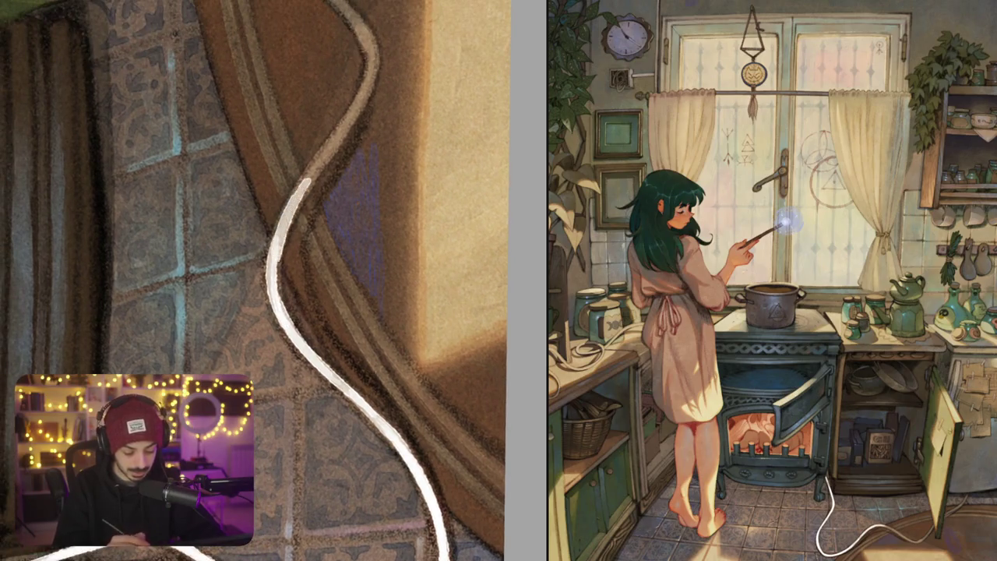
{"action": "left_click_drag", "start_coordinate": [269, 272], "coordinate": [338, 131]}
{"action": "left_click_drag", "start_coordinate": [307, 179], "coordinate": [354, 113]}
{"action": "mouse_move", "coordinate": [296, 207]}
{"action": "left_mouse_down"}
{"action": "mouse_move", "coordinate": [346, 132]}
{"action": "mouse_move", "coordinate": [400, 111]}
{"action": "left_mouse_up"}
Carry the bright highlight down along the cable's lower part
{"action": "mouse_move", "coordinate": [410, 152]}
{"action": "left_mouse_down"}
{"action": "mouse_move", "coordinate": [405, 114]}
{"action": "mouse_move", "coordinate": [419, 170]}
{"action": "left_mouse_up"}
{"action": "left_click_drag", "start_coordinate": [411, 129], "coordinate": [419, 200]}
{"action": "left_click_drag", "start_coordinate": [420, 157], "coordinate": [411, 237]}
{"action": "left_click_drag", "start_coordinate": [415, 187], "coordinate": [409, 246]}
{"action": "left_click_drag", "start_coordinate": [420, 207], "coordinate": [401, 257]}
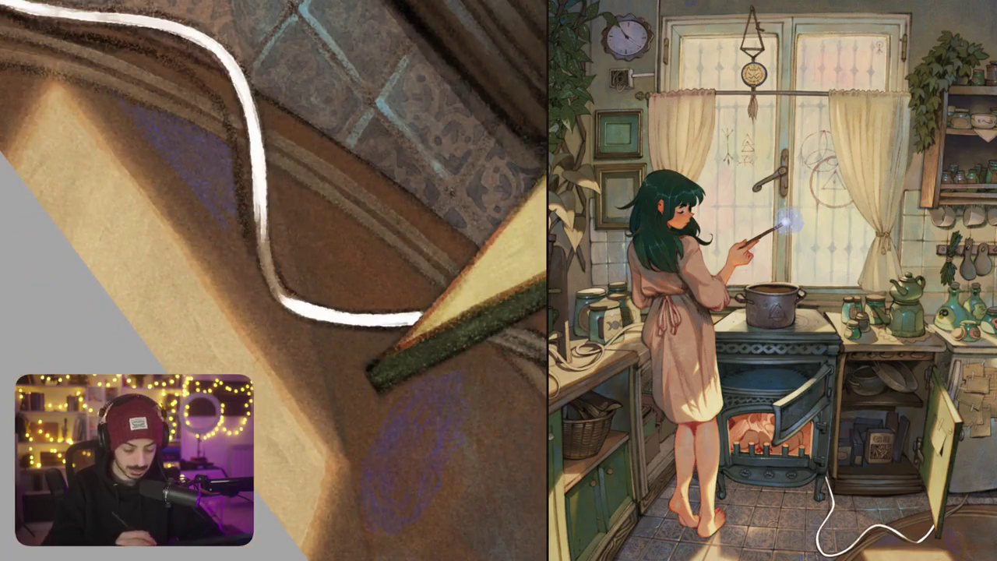
Thicken and brighten the highlight along the cable's curve past the rug
{"action": "left_click_drag", "start_coordinate": [257, 202], "coordinate": [282, 303]}
{"action": "left_click_drag", "start_coordinate": [263, 243], "coordinate": [285, 299]}
{"action": "mouse_move", "coordinate": [262, 218]}
{"action": "left_mouse_down"}
{"action": "mouse_move", "coordinate": [273, 281]}
{"action": "mouse_move", "coordinate": [306, 303]}
{"action": "left_mouse_up"}
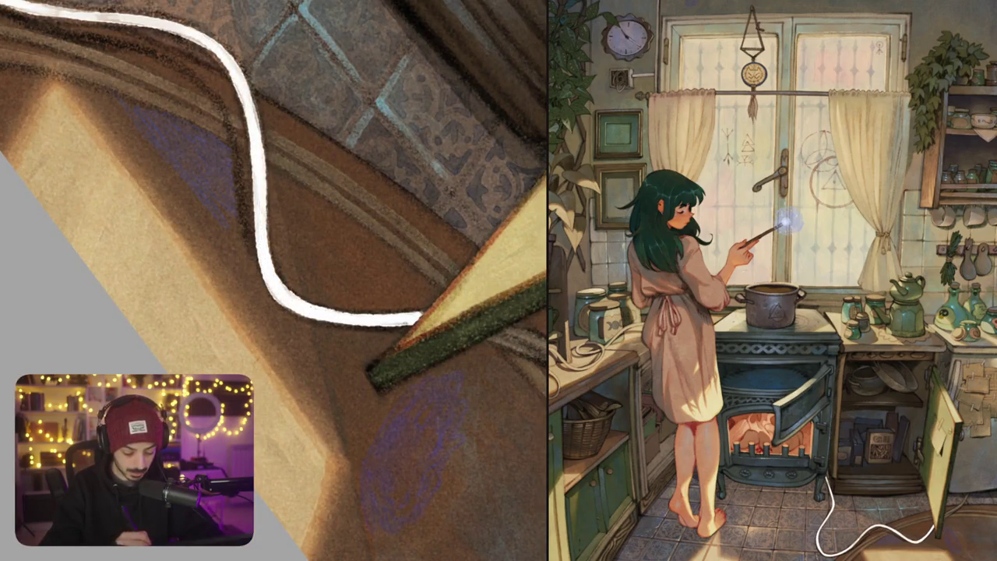
{"action": "scroll", "coordinate": [274, 269], "scroll_direction": "down", "scroll_amount": 5}
{"action": "left_click_drag", "start_coordinate": [156, 234], "coordinate": [78, 116]}
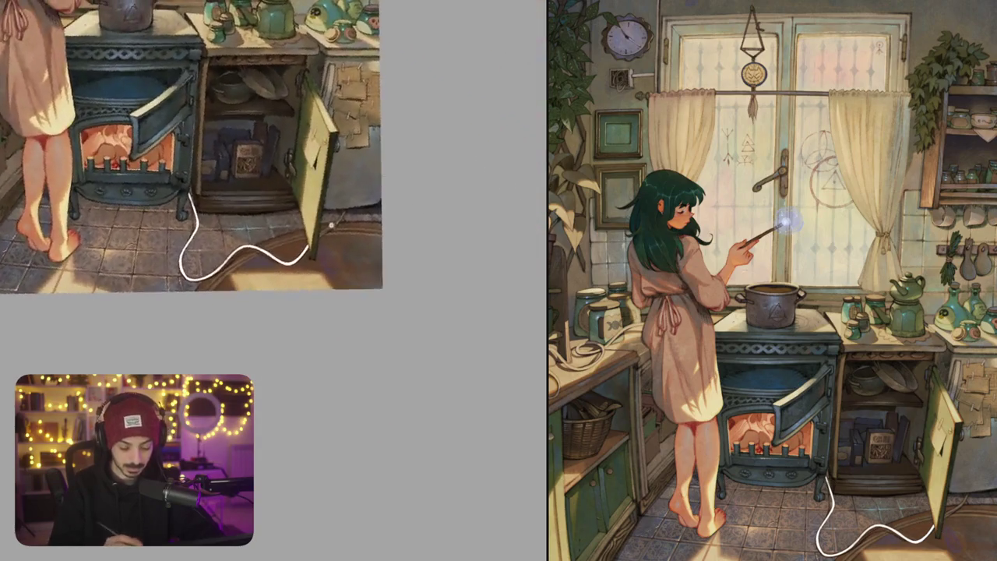
Paint the last white highlight along the cable near the cupboard door
{"action": "scroll", "coordinate": [275, 268], "scroll_direction": "up", "scroll_amount": 5}
{"action": "mouse_move", "coordinate": [279, 268]}
{"action": "left_mouse_down"}
{"action": "mouse_move", "coordinate": [355, 218]}
{"action": "mouse_move", "coordinate": [393, 171]}
{"action": "left_mouse_up"}
{"action": "mouse_move", "coordinate": [360, 207]}
{"action": "left_mouse_down"}
{"action": "mouse_move", "coordinate": [403, 151]}
{"action": "mouse_move", "coordinate": [355, 220]}
{"action": "mouse_move", "coordinate": [274, 272]}
{"action": "left_mouse_up"}
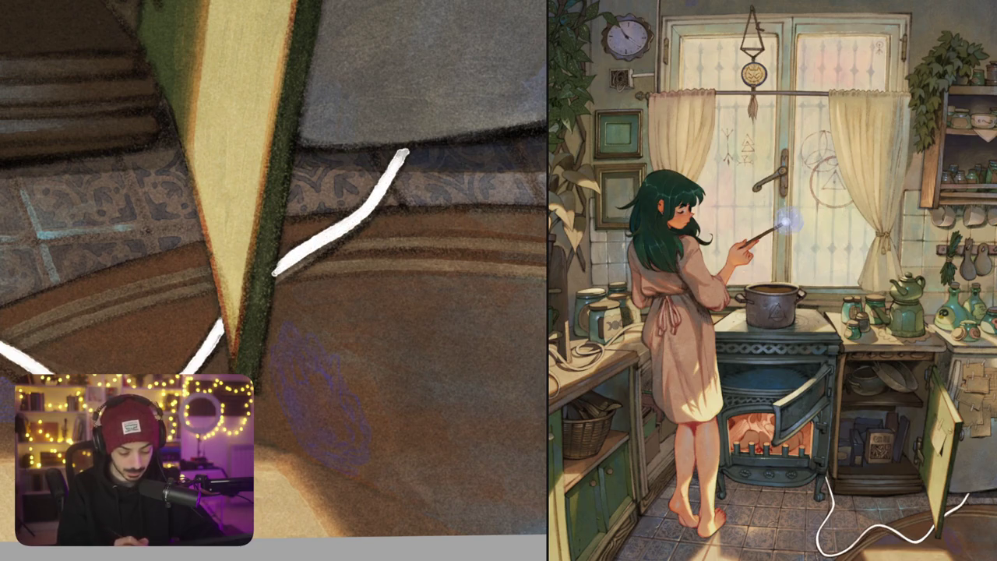
Tone the stark white cable highlight down to a soft pale grey
{"action": "scroll", "coordinate": [272, 269], "scroll_direction": "down", "scroll_amount": 5}
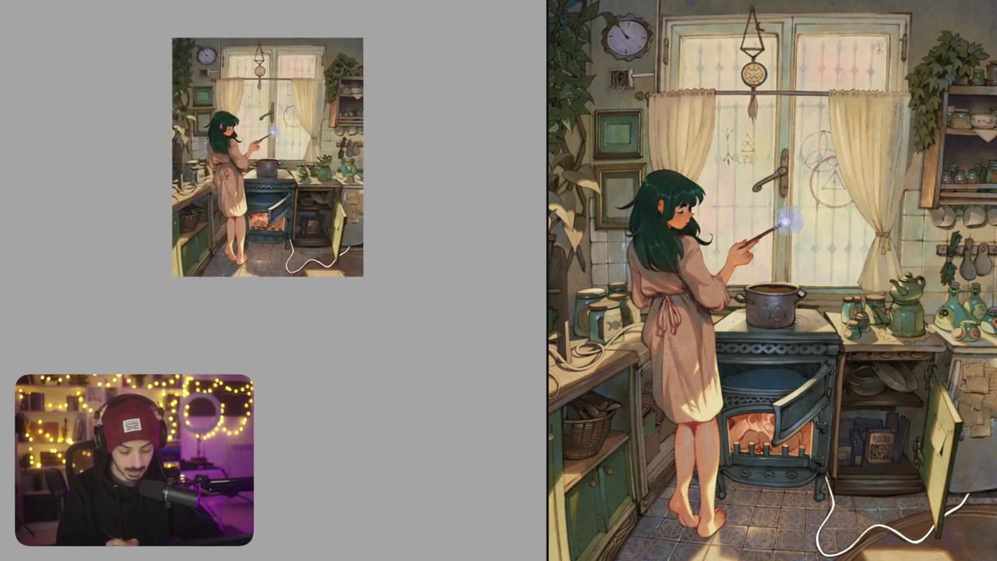
{"action": "scroll", "coordinate": [218, 124], "scroll_direction": "up", "scroll_amount": 5}
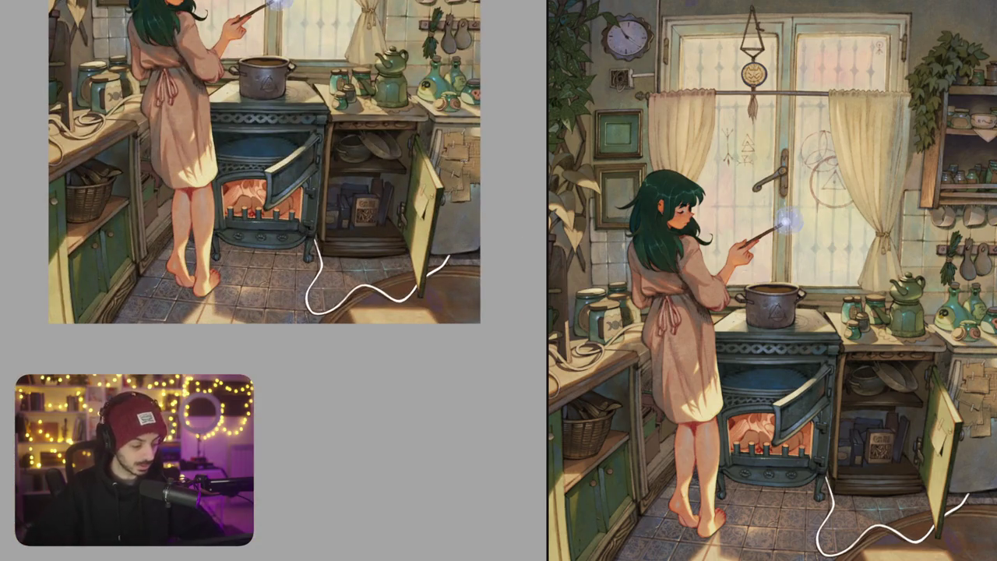
{"action": "key", "text": "ctrl+z"}
{"action": "key", "text": "ctrl+z"}
{"action": "key", "text": "ctrl+z"}
{"action": "key", "text": "ctrl+z"}
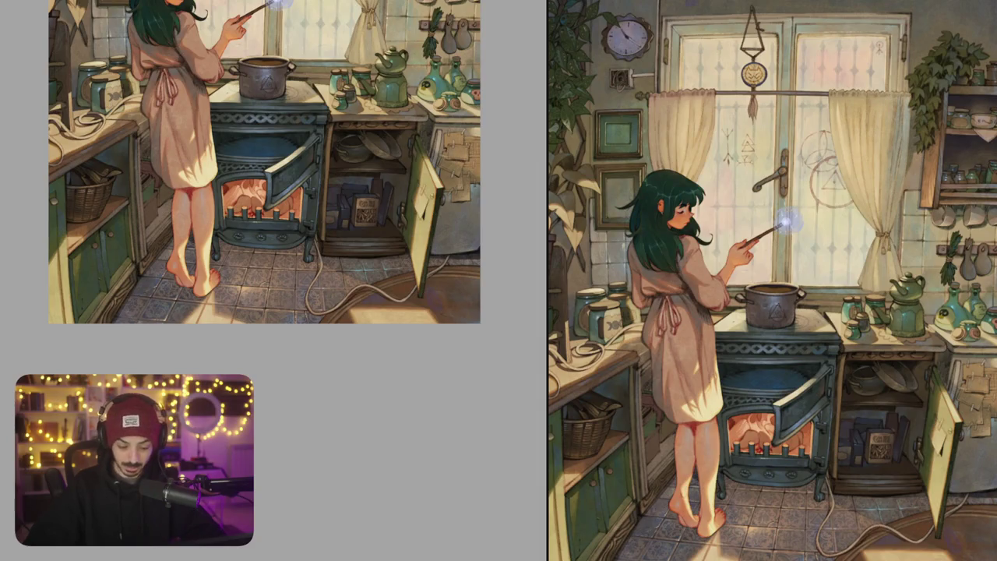
{"action": "scroll", "coordinate": [304, 249], "scroll_direction": "up", "scroll_amount": 5}
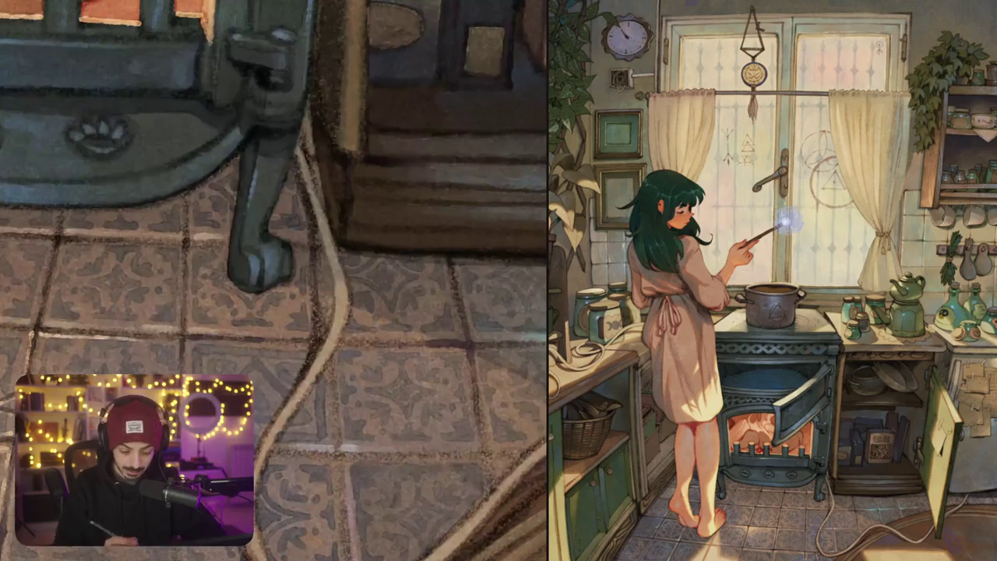
Add short bright strokes on the cable beside the stove leg
{"action": "left_click_drag", "start_coordinate": [330, 279], "coordinate": [341, 303]}
{"action": "left_click_drag", "start_coordinate": [339, 282], "coordinate": [330, 249]}
{"action": "mouse_move", "coordinate": [341, 310]}
{"action": "left_mouse_down"}
{"action": "mouse_move", "coordinate": [292, 405]}
{"action": "mouse_move", "coordinate": [341, 310]}
{"action": "mouse_move", "coordinate": [339, 280]}
{"action": "mouse_move", "coordinate": [339, 321]}
{"action": "left_mouse_up"}
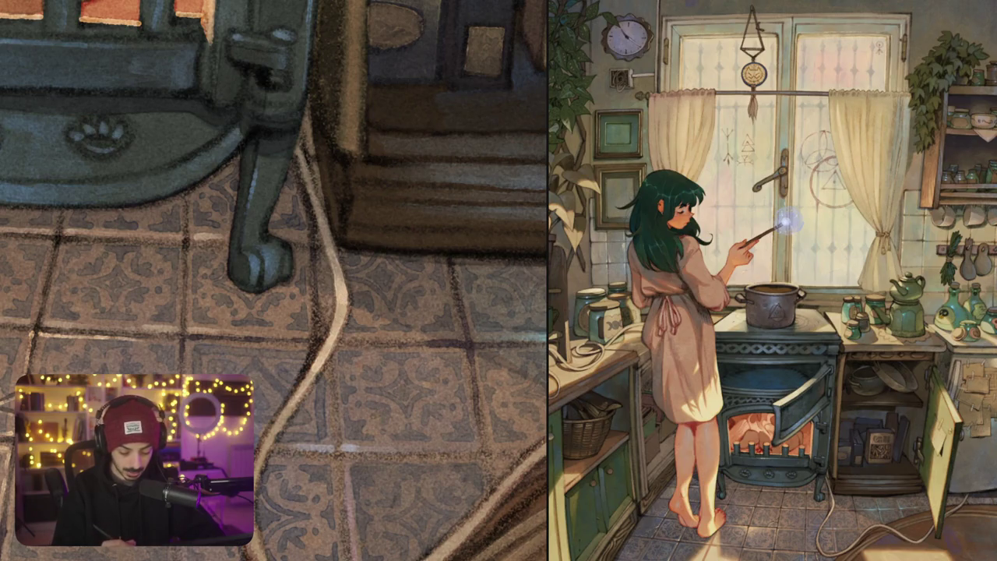
Add faint highlights along the cable's lower curve and beyond
{"action": "scroll", "coordinate": [343, 274], "scroll_direction": "down", "scroll_amount": 3}
{"action": "scroll", "coordinate": [358, 274], "scroll_direction": "up", "scroll_amount": 2}
{"action": "mouse_move", "coordinate": [319, 366]}
{"action": "left_mouse_down"}
{"action": "mouse_move", "coordinate": [348, 380]}
{"action": "mouse_move", "coordinate": [382, 369]}
{"action": "left_mouse_up"}
{"action": "mouse_move", "coordinate": [453, 309]}
{"action": "left_mouse_down"}
{"action": "mouse_move", "coordinate": [480, 288]}
{"action": "mouse_move", "coordinate": [539, 295]}
{"action": "left_mouse_up"}
{"action": "scroll", "coordinate": [539, 296], "scroll_direction": "down", "scroll_amount": 3}
Zoom in and add light marks on the cream cord loops beside the mugs
{"action": "scroll", "coordinate": [539, 296], "scroll_direction": "down", "scroll_amount": 2}
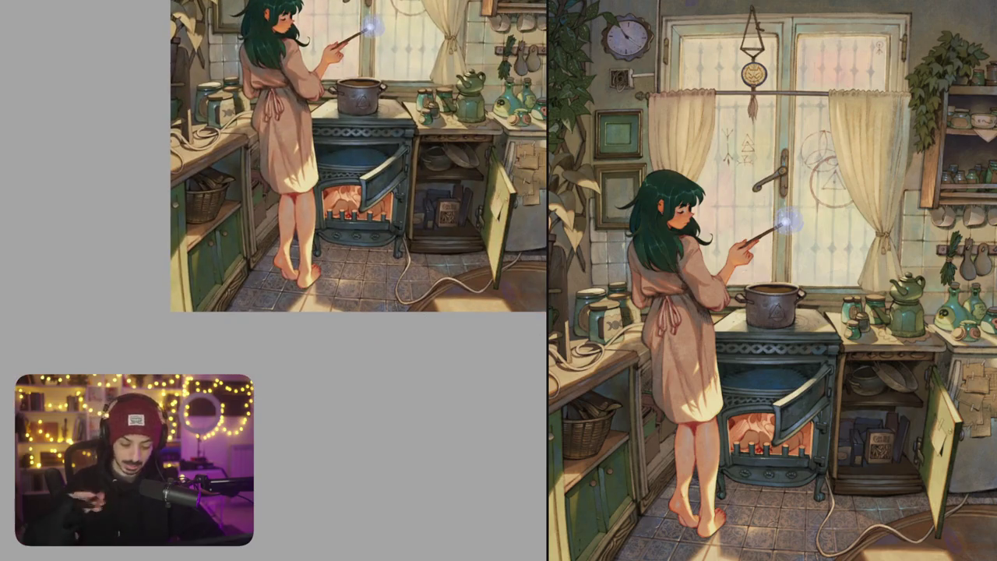
{"action": "scroll", "coordinate": [386, 238], "scroll_direction": "up", "scroll_amount": 1}
{"action": "scroll", "coordinate": [386, 238], "scroll_direction": "up", "scroll_amount": 2}
{"action": "scroll", "coordinate": [326, 193], "scroll_direction": "up", "scroll_amount": 5}
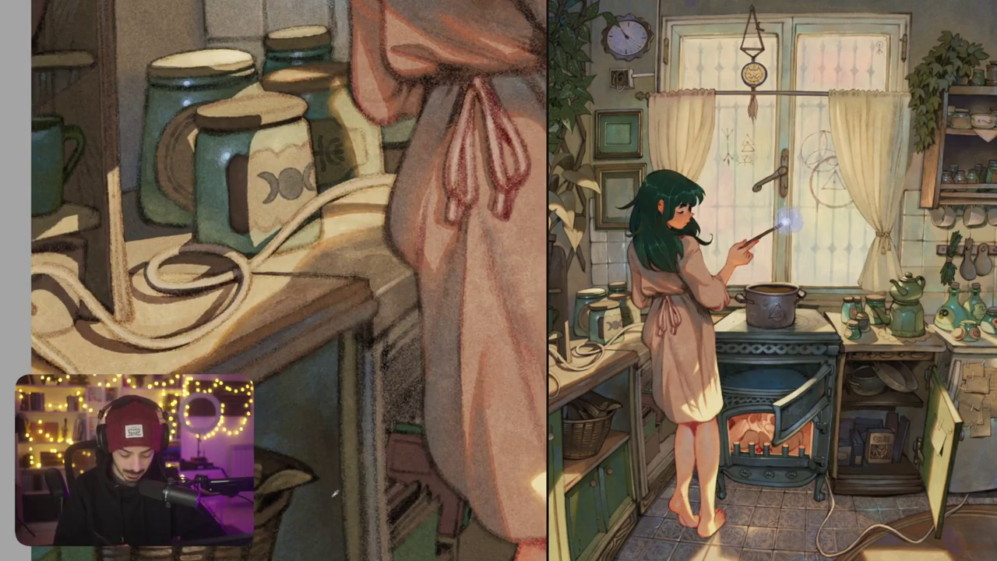
{"action": "left_click_drag", "start_coordinate": [323, 200], "coordinate": [394, 178]}
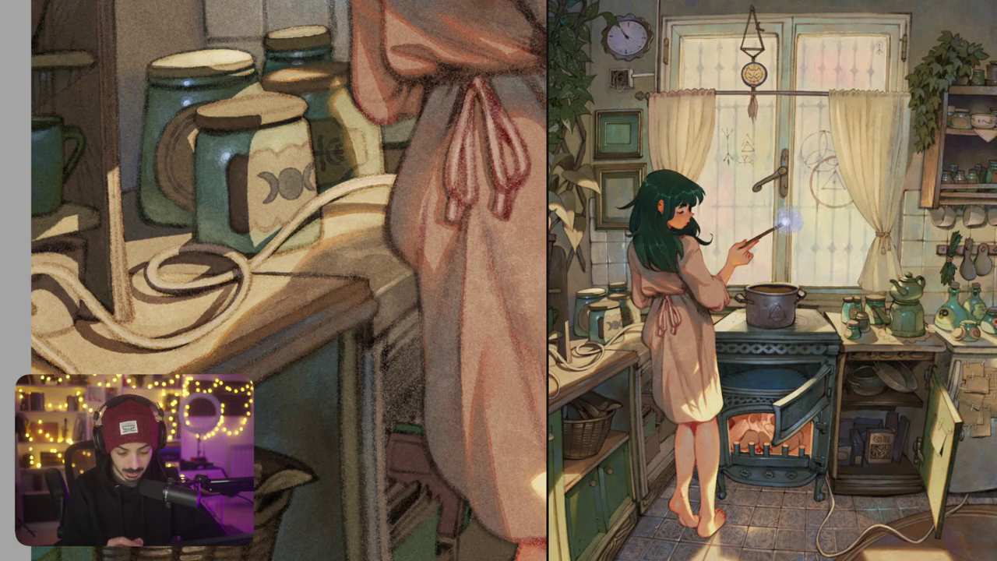
{"action": "left_click_drag", "start_coordinate": [269, 248], "coordinate": [351, 215]}
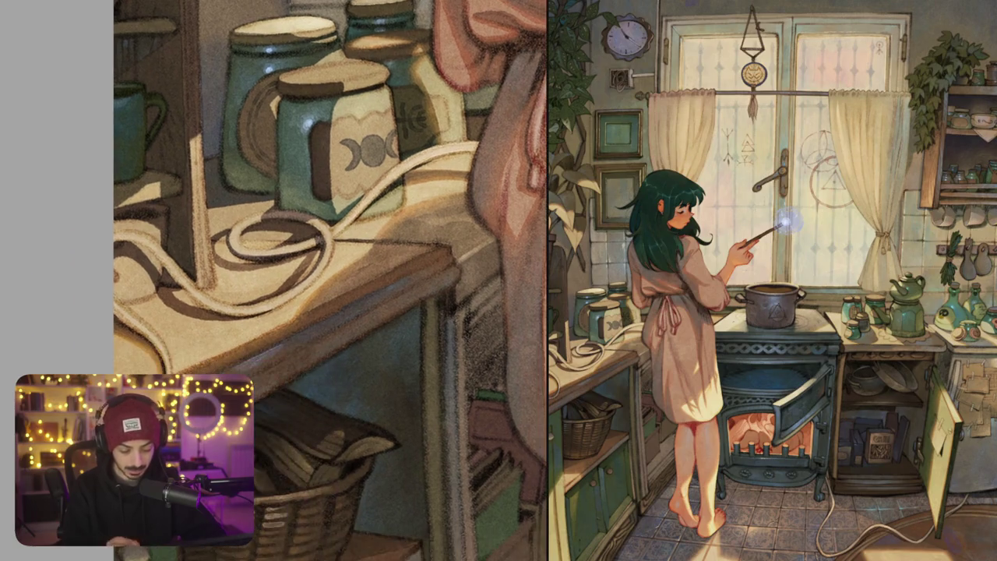
{"action": "mouse_move", "coordinate": [231, 233]}
{"action": "left_mouse_down"}
{"action": "mouse_move", "coordinate": [237, 249]}
{"action": "mouse_move", "coordinate": [271, 253]}
{"action": "left_mouse_up"}
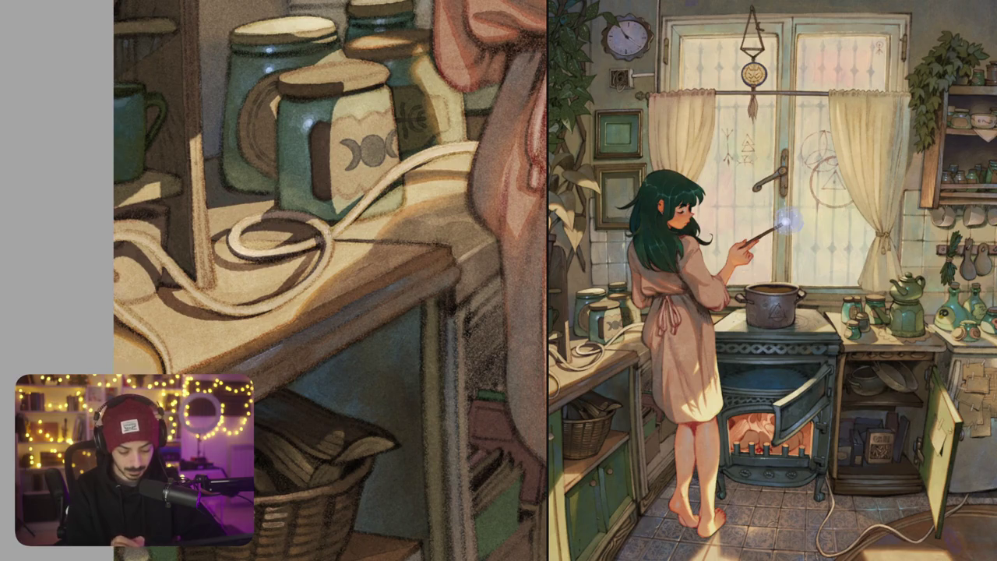
Tilt the view to the cord's angle and brighten a small spot on it
{"action": "key", "text": "ctrl+0"}
{"action": "left_click_drag", "start_coordinate": [330, 234], "coordinate": [257, 249]}
{"action": "scroll", "coordinate": [242, 305], "scroll_direction": "up", "scroll_amount": 5}
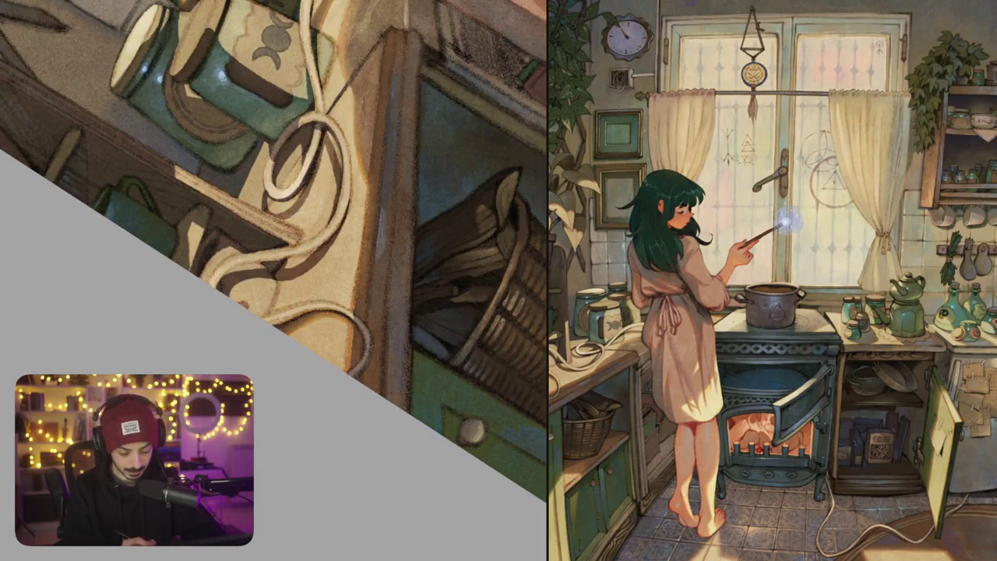
{"action": "left_click_drag", "start_coordinate": [219, 262], "coordinate": [279, 252]}
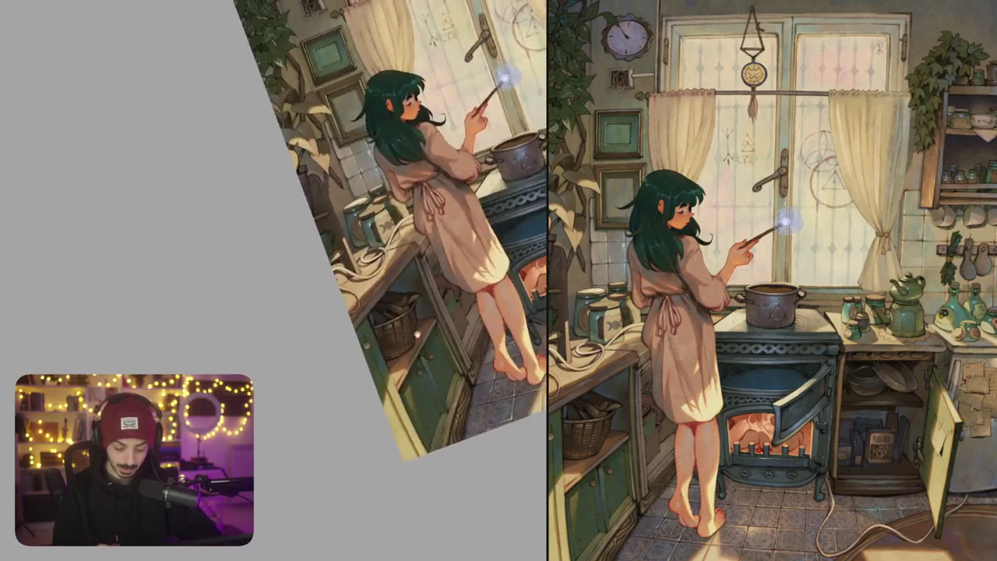
{"action": "left_click_drag", "start_coordinate": [461, 488], "coordinate": [317, 484]}
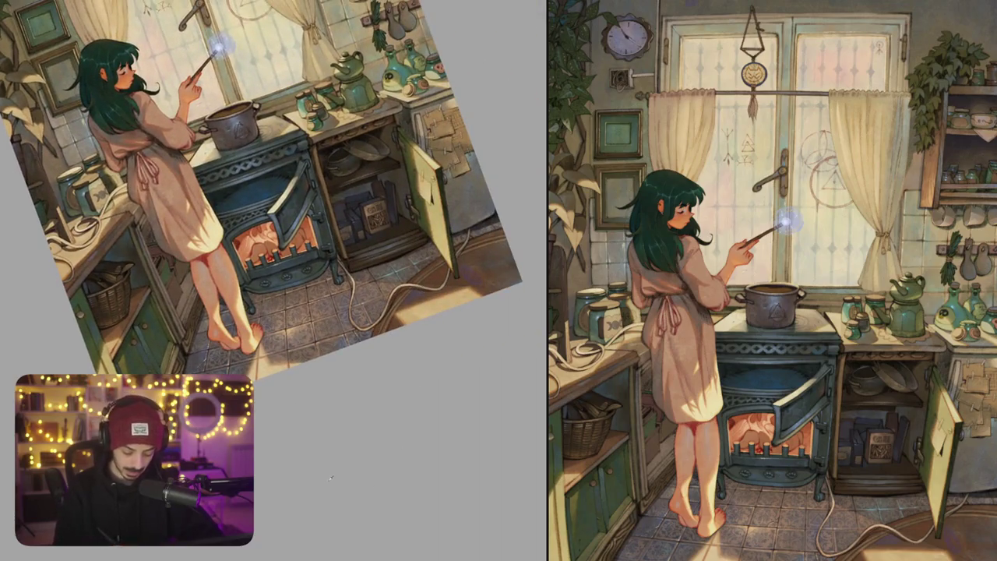
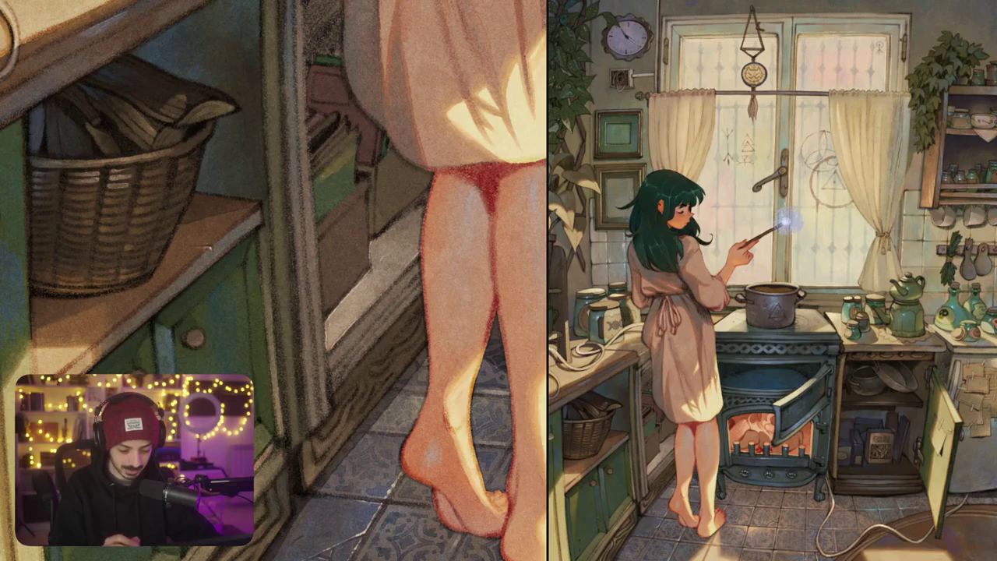
Paint a light yellow-green streak across the dark book spines beside the basket
{"action": "left_click_drag", "start_coordinate": [317, 193], "coordinate": [343, 174]}
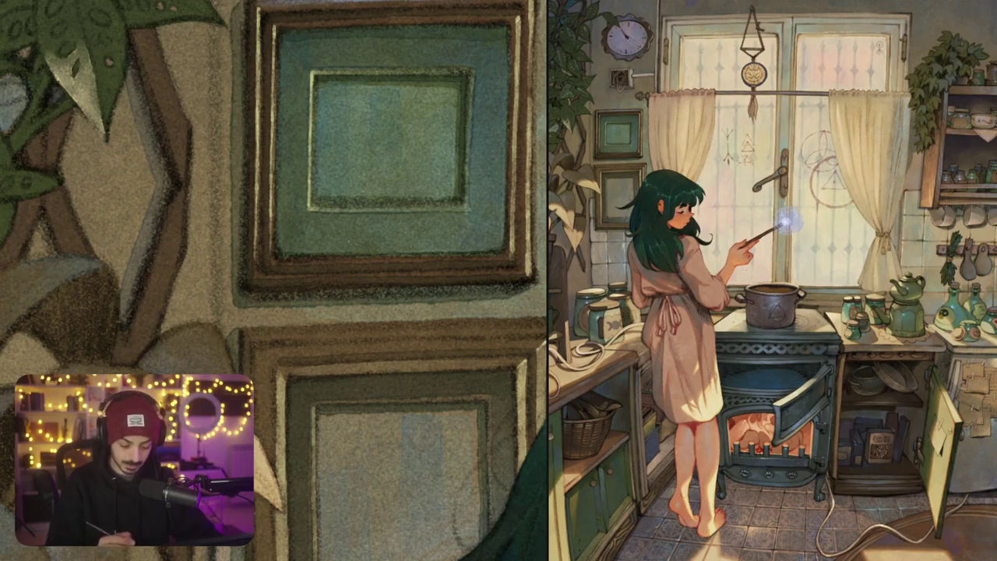
{"action": "left_click", "coordinate": [354, 152]}
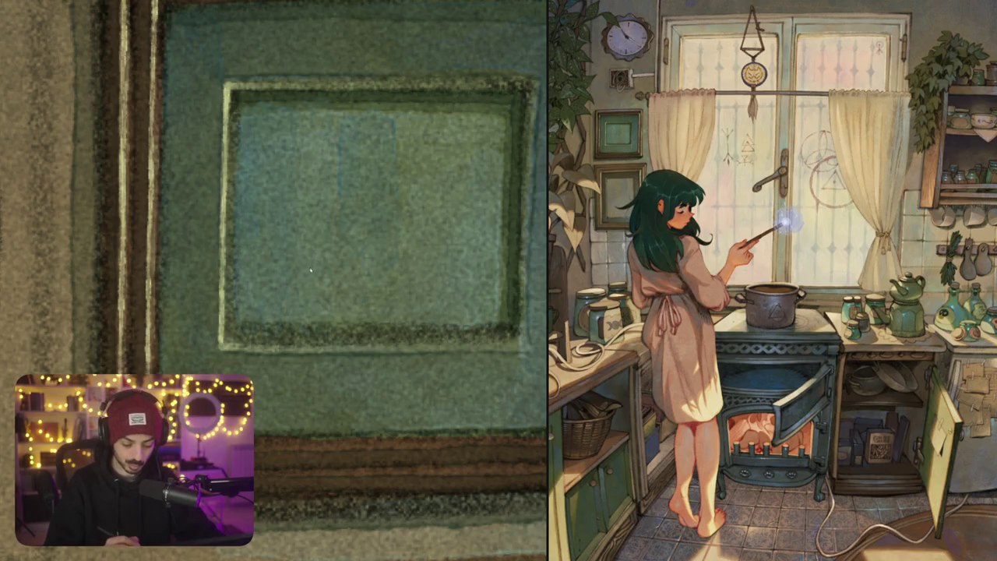
{"action": "left_click_drag", "start_coordinate": [337, 321], "coordinate": [312, 250]}
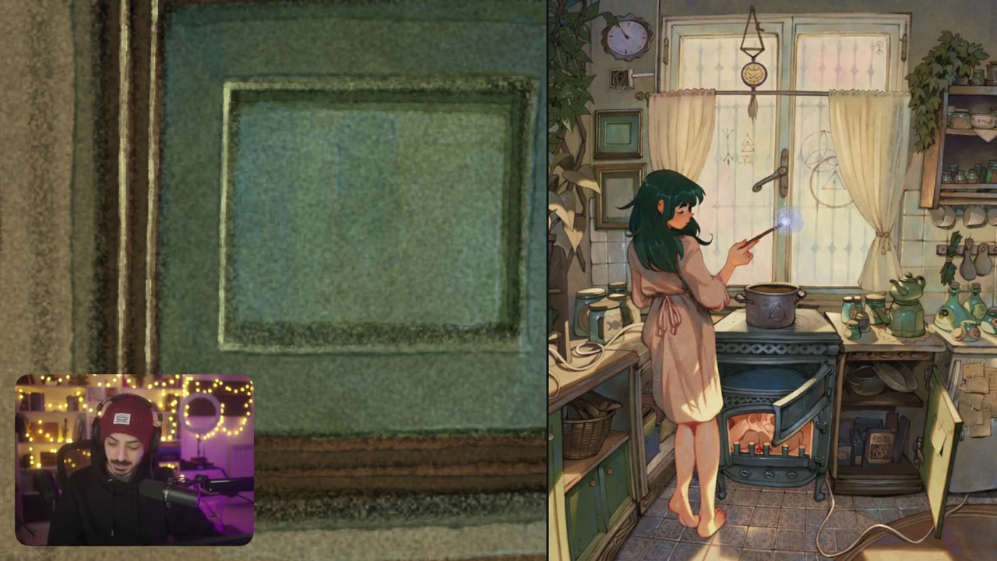
{"action": "left_click_drag", "start_coordinate": [281, 187], "coordinate": [338, 299]}
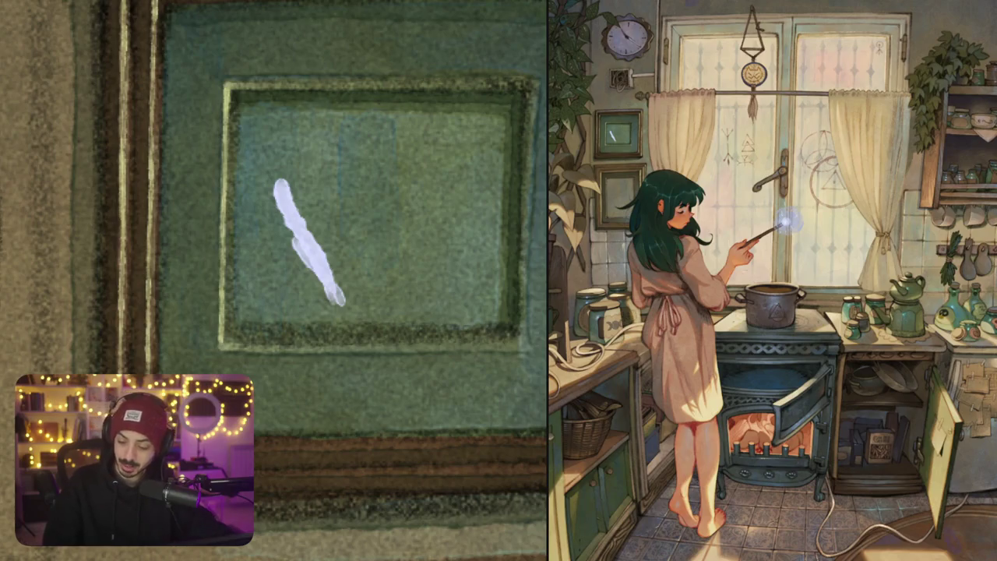
{"action": "key", "text": "ctrl+z"}
{"action": "left_click_drag", "start_coordinate": [401, 186], "coordinate": [482, 198]}
{"action": "key", "text": "ctrl+z"}
{"action": "left_click_drag", "start_coordinate": [400, 224], "coordinate": [398, 294]}
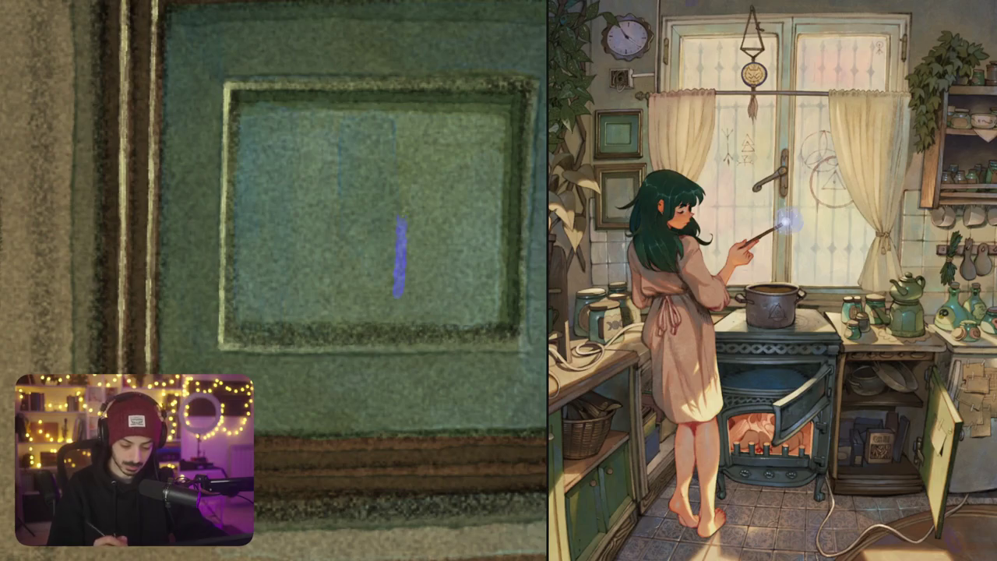
{"action": "key", "text": "ctrl+z"}
{"action": "mouse_move", "coordinate": [324, 315]}
{"action": "left_mouse_down"}
{"action": "mouse_move", "coordinate": [334, 241]}
{"action": "mouse_move", "coordinate": [374, 205]}
{"action": "left_mouse_up"}
{"action": "key", "text": "ctrl+z"}
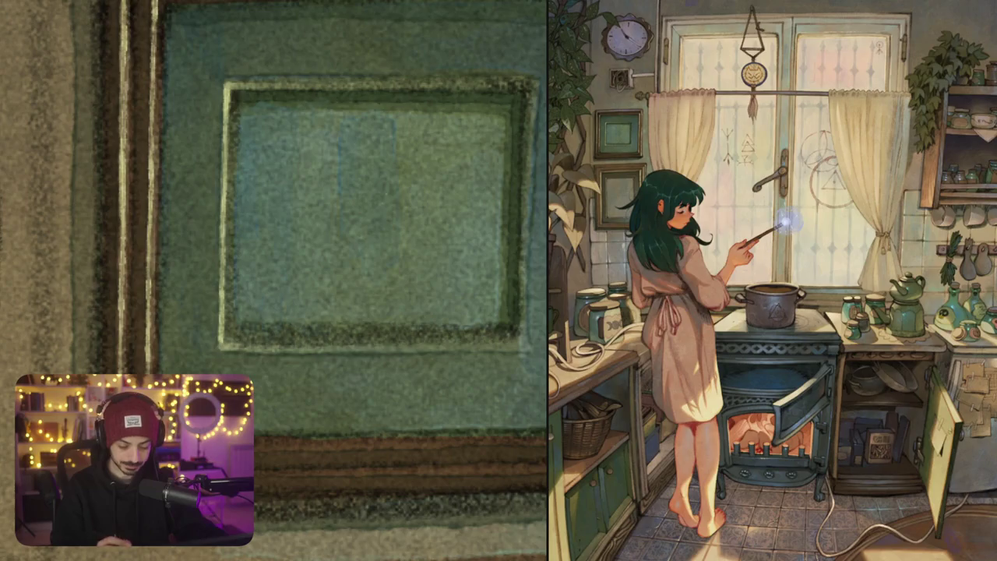
{"action": "left_click_drag", "start_coordinate": [340, 215], "coordinate": [429, 166]}
{"action": "key", "text": "ctrl+z"}
{"action": "mouse_move", "coordinate": [361, 211]}
{"action": "left_mouse_down"}
{"action": "mouse_move", "coordinate": [441, 215]}
{"action": "mouse_move", "coordinate": [460, 231]}
{"action": "mouse_move", "coordinate": [474, 288]}
{"action": "mouse_move", "coordinate": [458, 321]}
{"action": "left_mouse_up"}
{"action": "key", "text": "ctrl+z"}
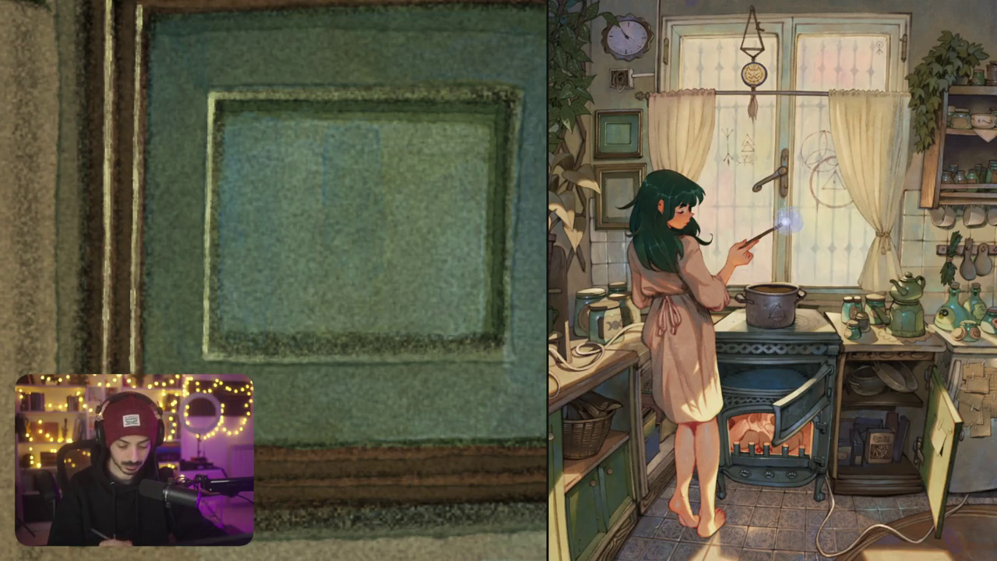
{"action": "mouse_move", "coordinate": [331, 327]}
{"action": "left_mouse_down"}
{"action": "mouse_move", "coordinate": [308, 319]}
{"action": "mouse_move", "coordinate": [286, 276]}
{"action": "mouse_move", "coordinate": [276, 197]}
{"action": "left_mouse_up"}
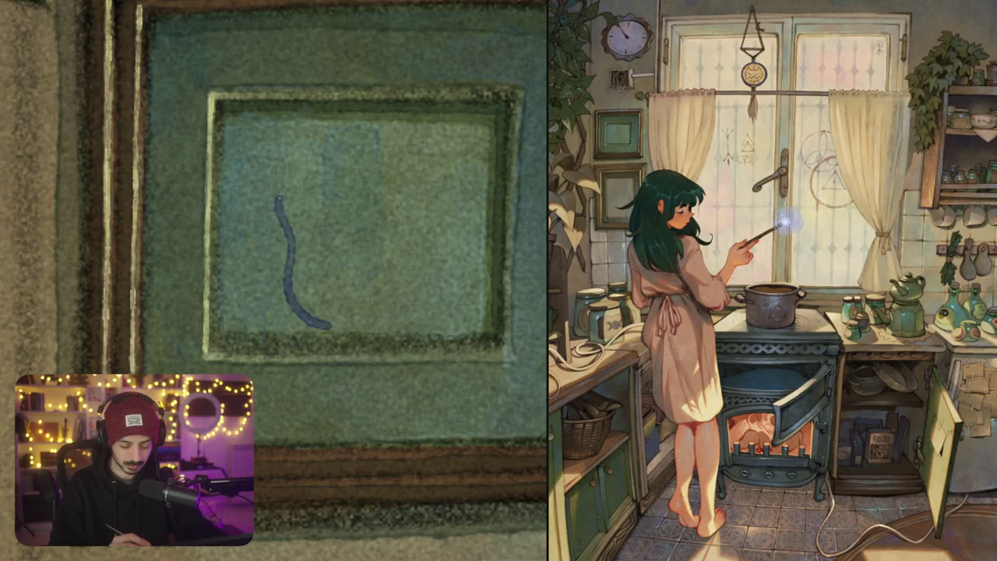
{"action": "key", "text": "ctrl+z"}
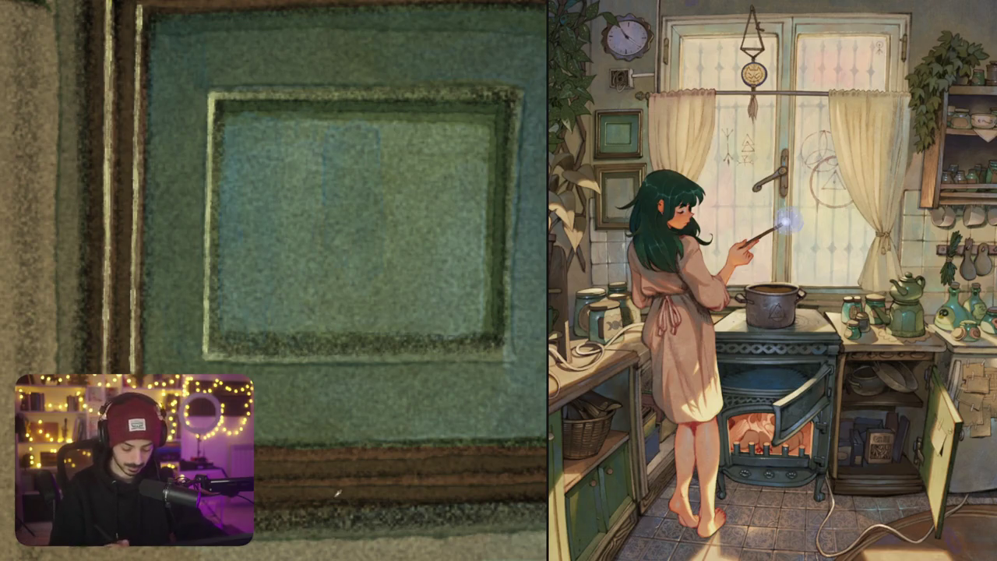
{"action": "mouse_move", "coordinate": [331, 307]}
{"action": "left_mouse_down"}
{"action": "mouse_move", "coordinate": [251, 187]}
{"action": "mouse_move", "coordinate": [249, 98]}
{"action": "mouse_move", "coordinate": [276, 49]}
{"action": "left_mouse_up"}
{"action": "scroll", "coordinate": [311, 280], "scroll_direction": "up", "scroll_amount": 3}
{"action": "mouse_move", "coordinate": [274, 167]}
{"action": "left_mouse_down"}
{"action": "mouse_move", "coordinate": [277, 125]}
{"action": "mouse_move", "coordinate": [256, 67]}
{"action": "mouse_move", "coordinate": [229, 38]}
{"action": "mouse_move", "coordinate": [290, 40]}
{"action": "left_mouse_up"}
{"action": "scroll", "coordinate": [274, 280], "scroll_direction": "up", "scroll_amount": 3}
{"action": "left_click_drag", "start_coordinate": [290, 146], "coordinate": [358, 96]}
{"action": "key", "text": "ctrl+z"}
{"action": "mouse_move", "coordinate": [277, 147]}
{"action": "left_mouse_down"}
{"action": "mouse_move", "coordinate": [361, 130]}
{"action": "mouse_move", "coordinate": [452, 265]}
{"action": "mouse_move", "coordinate": [475, 362]}
{"action": "left_mouse_up"}
{"action": "scroll", "coordinate": [274, 280], "scroll_direction": "down", "scroll_amount": 3}
{"action": "mouse_move", "coordinate": [467, 278]}
{"action": "left_mouse_down"}
{"action": "mouse_move", "coordinate": [448, 402]}
{"action": "mouse_move", "coordinate": [366, 448]}
{"action": "mouse_move", "coordinate": [323, 413]}
{"action": "mouse_move", "coordinate": [312, 378]}
{"action": "left_mouse_up"}
{"action": "scroll", "coordinate": [311, 311], "scroll_direction": "down", "scroll_amount": 3}
{"action": "scroll", "coordinate": [312, 311], "scroll_direction": "down", "scroll_amount": 1}
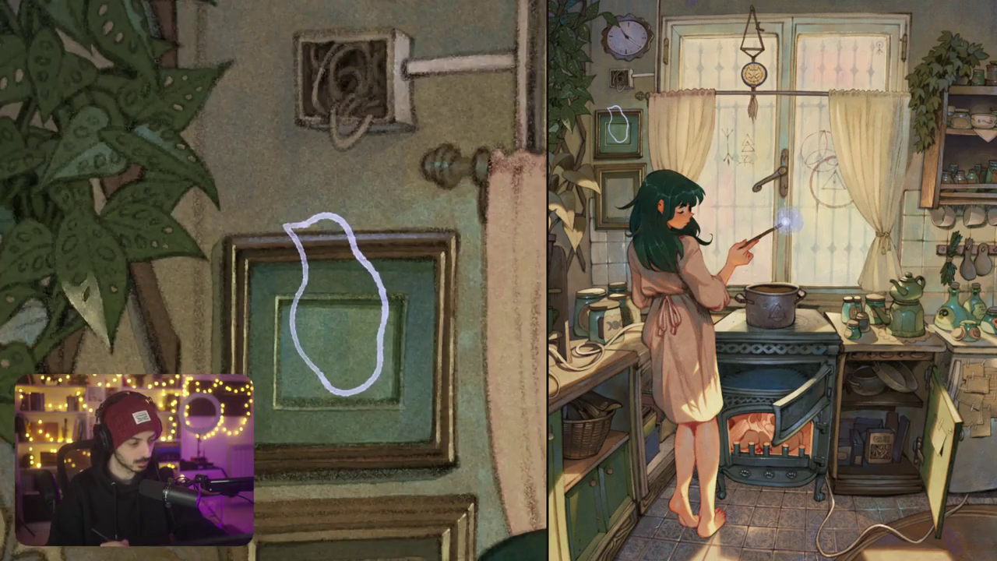
{"action": "scroll", "coordinate": [368, 341], "scroll_direction": "down", "scroll_amount": 3}
{"action": "scroll", "coordinate": [367, 341], "scroll_direction": "down", "scroll_amount": 2}
{"action": "key", "text": "ctrl+t"}
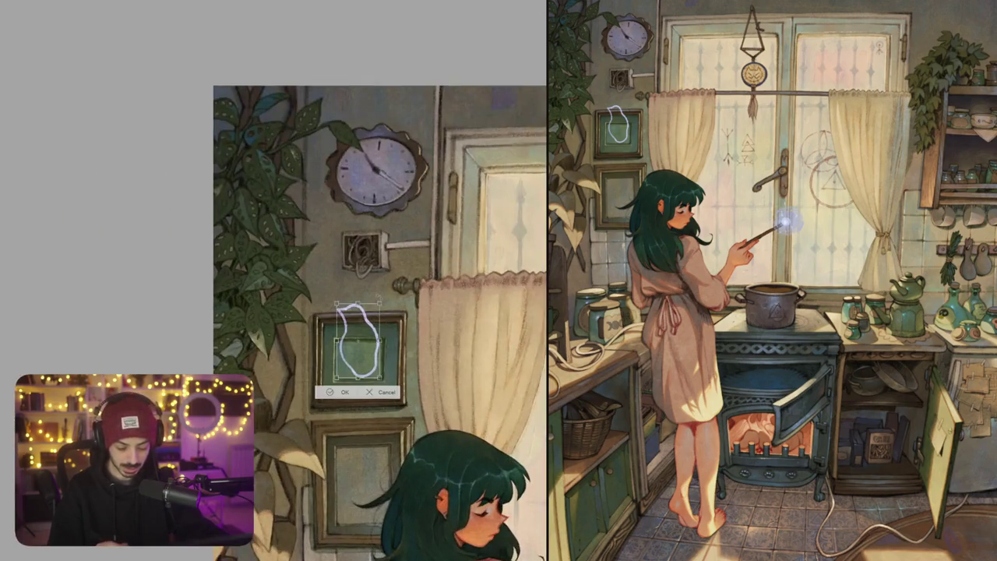
{"action": "left_click_drag", "start_coordinate": [387, 343], "coordinate": [378, 309]}
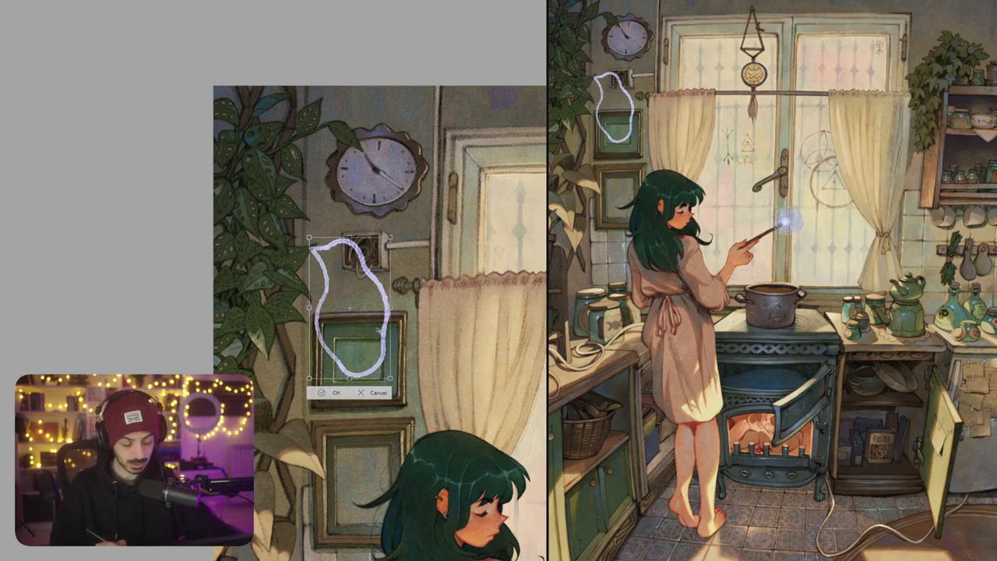
{"action": "key", "text": "Return"}
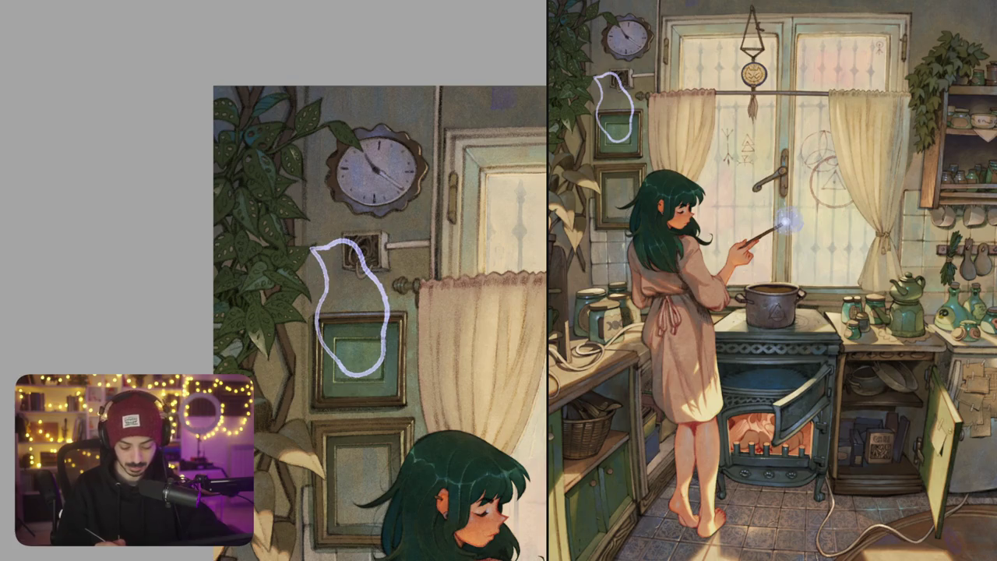
{"action": "scroll", "coordinate": [380, 311], "scroll_direction": "down", "scroll_amount": 3}
{"action": "key", "text": "Delete"}
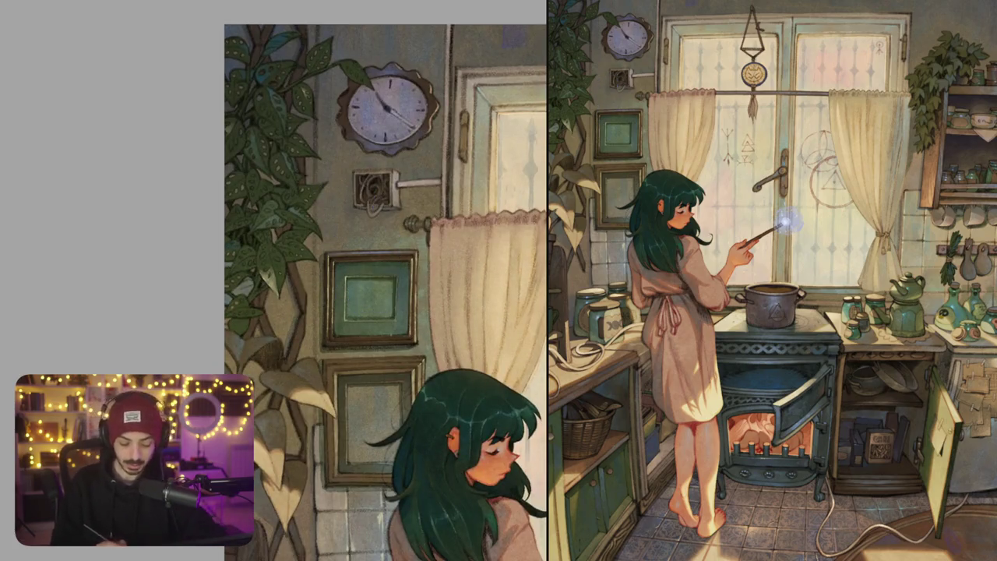
{"action": "scroll", "coordinate": [388, 277], "scroll_direction": "up", "scroll_amount": 3}
{"action": "scroll", "coordinate": [374, 274], "scroll_direction": "down", "scroll_amount": 1}
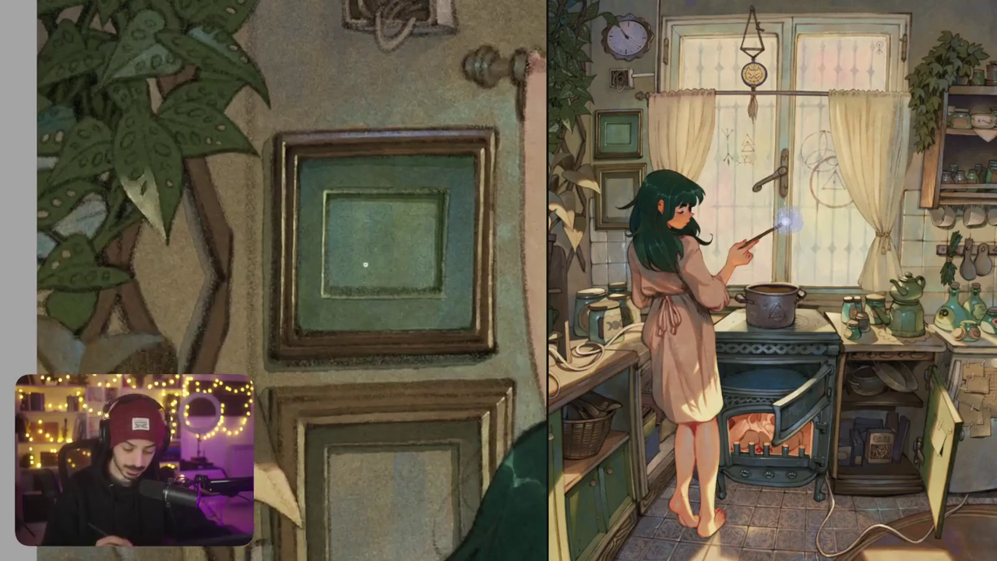
{"action": "scroll", "coordinate": [360, 268], "scroll_direction": "up", "scroll_amount": 3}
Draw the cat's curved side outline and a curled paw on its left
{"action": "left_click_drag", "start_coordinate": [360, 339], "coordinate": [355, 199]}
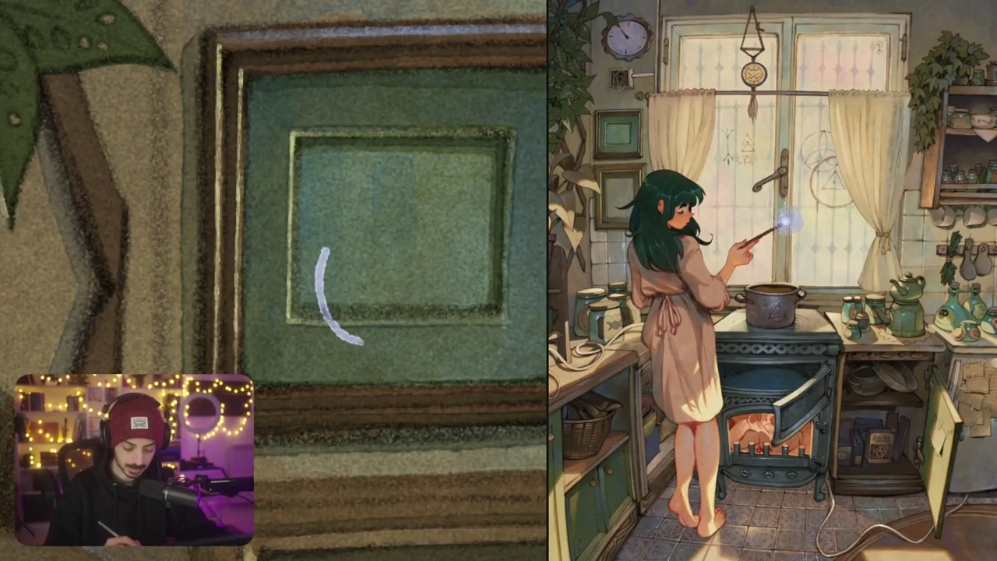
{"action": "key", "text": "ctrl+z"}
{"action": "mouse_move", "coordinate": [382, 339]}
{"action": "left_mouse_down"}
{"action": "mouse_move", "coordinate": [317, 278]}
{"action": "mouse_move", "coordinate": [323, 186]}
{"action": "mouse_move", "coordinate": [354, 208]}
{"action": "mouse_move", "coordinate": [409, 196]}
{"action": "mouse_move", "coordinate": [438, 148]}
{"action": "mouse_move", "coordinate": [477, 233]}
{"action": "mouse_move", "coordinate": [474, 315]}
{"action": "mouse_move", "coordinate": [377, 343]}
{"action": "left_mouse_up"}
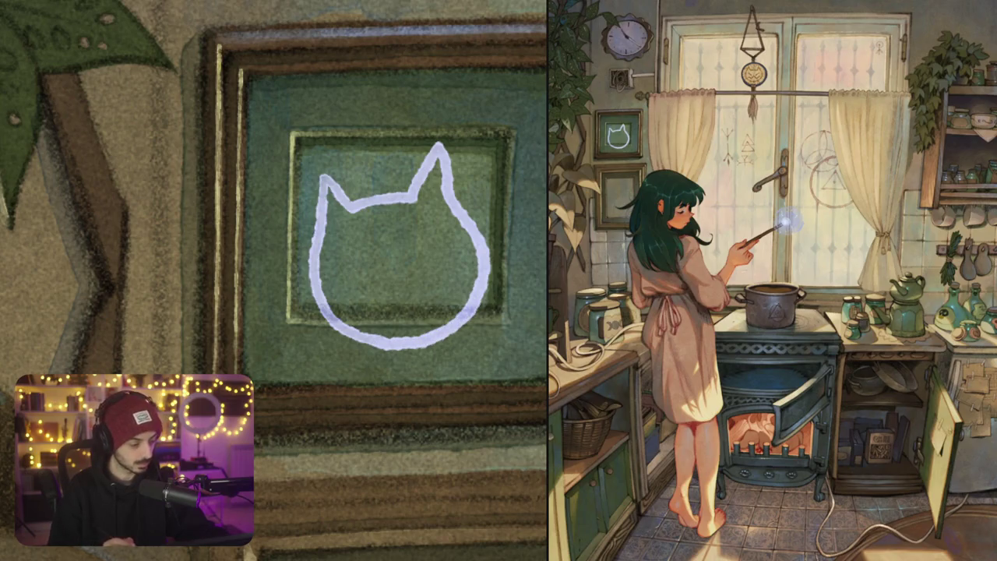
{"action": "left_click_drag", "start_coordinate": [312, 286], "coordinate": [285, 300]}
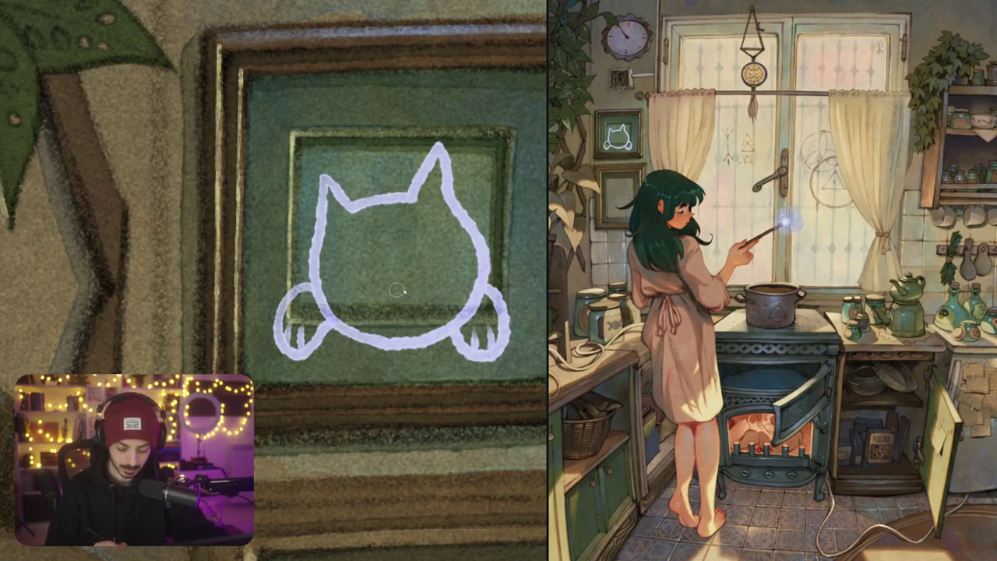
Erase and redraw the cat's head outline, adding a closed eye, nose and mouth
{"action": "left_click_drag", "start_coordinate": [316, 247], "coordinate": [450, 219]}
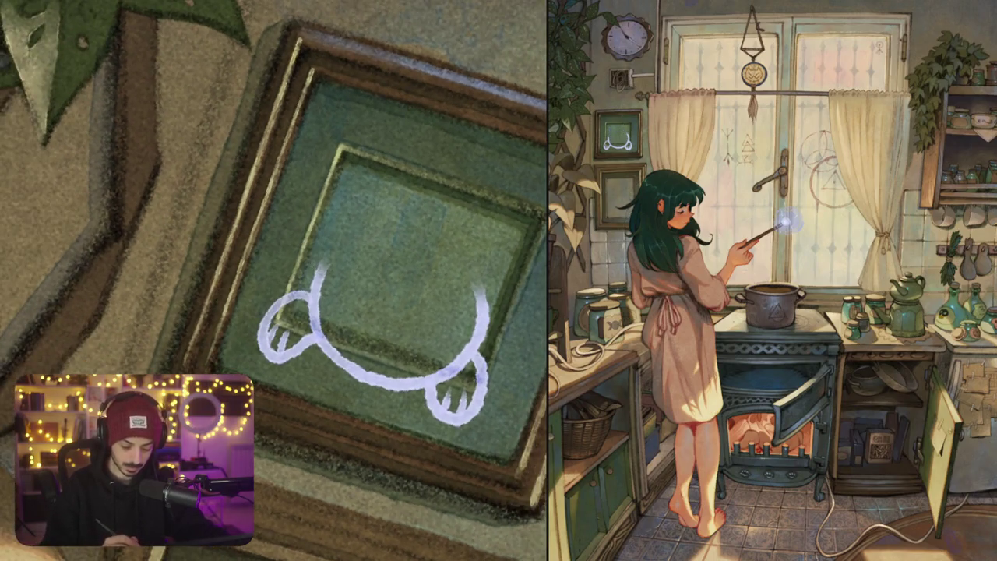
{"action": "mouse_move", "coordinate": [319, 277]}
{"action": "left_mouse_down"}
{"action": "mouse_move", "coordinate": [351, 194]}
{"action": "mouse_move", "coordinate": [489, 234]}
{"action": "mouse_move", "coordinate": [471, 300]}
{"action": "left_mouse_up"}
{"action": "mouse_move", "coordinate": [349, 279]}
{"action": "left_mouse_down"}
{"action": "mouse_move", "coordinate": [372, 324]}
{"action": "mouse_move", "coordinate": [427, 324]}
{"action": "mouse_move", "coordinate": [452, 307]}
{"action": "left_mouse_up"}
{"action": "mouse_move", "coordinate": [347, 342]}
{"action": "left_mouse_down"}
{"action": "mouse_move", "coordinate": [387, 350]}
{"action": "mouse_move", "coordinate": [367, 357]}
{"action": "mouse_move", "coordinate": [391, 331]}
{"action": "mouse_move", "coordinate": [409, 363]}
{"action": "left_mouse_up"}
{"action": "key", "text": "ctrl+z"}
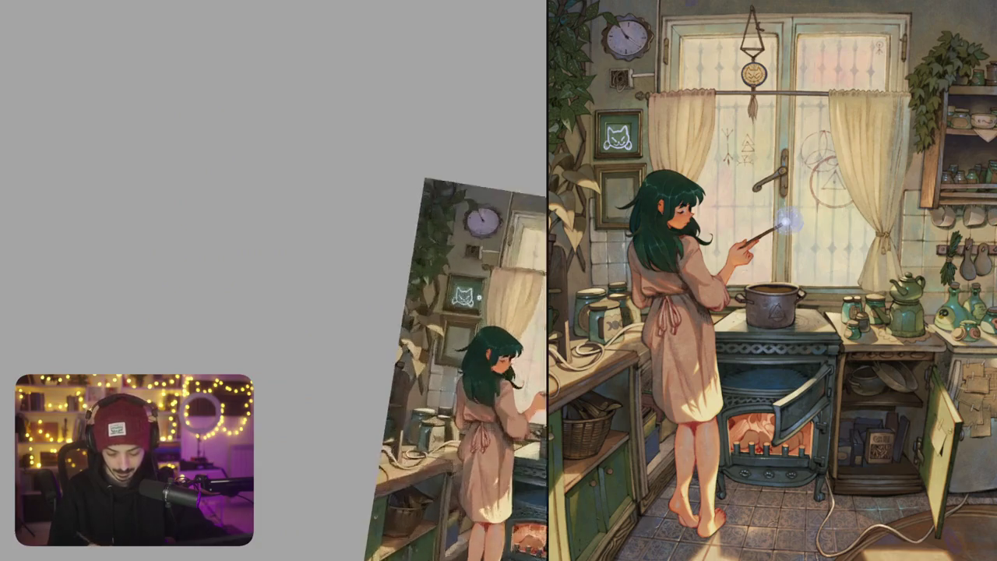
Reposition the cat within the frame and erase stray marks on its paw and right side
{"action": "key", "text": "ctrl+t"}
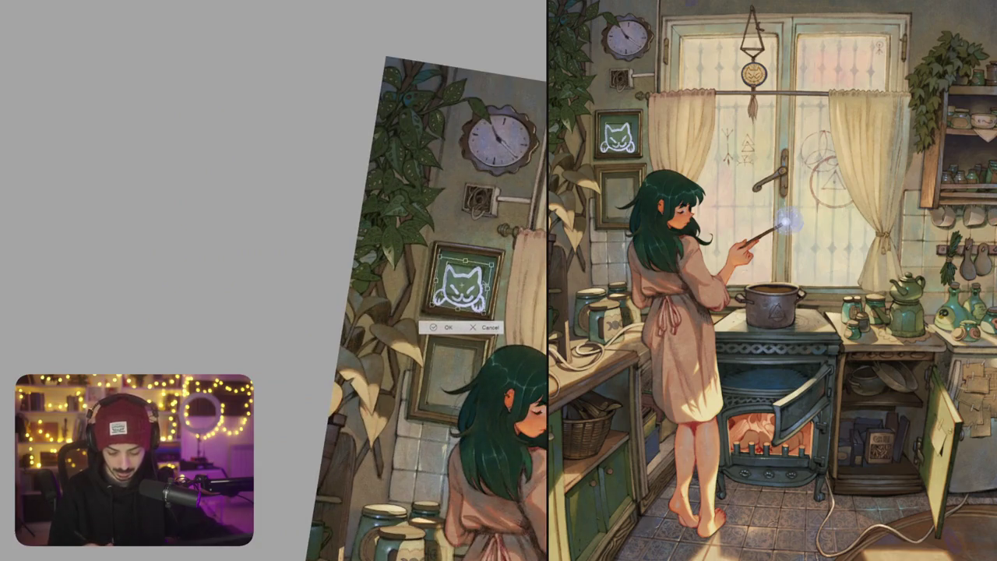
{"action": "left_click_drag", "start_coordinate": [463, 284], "coordinate": [465, 281]}
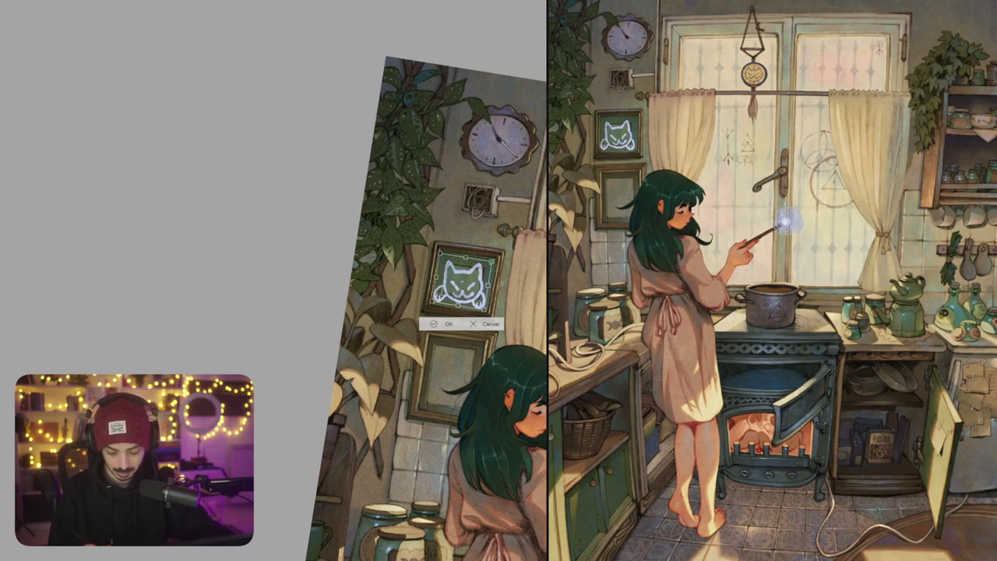
{"action": "key", "text": "Return"}
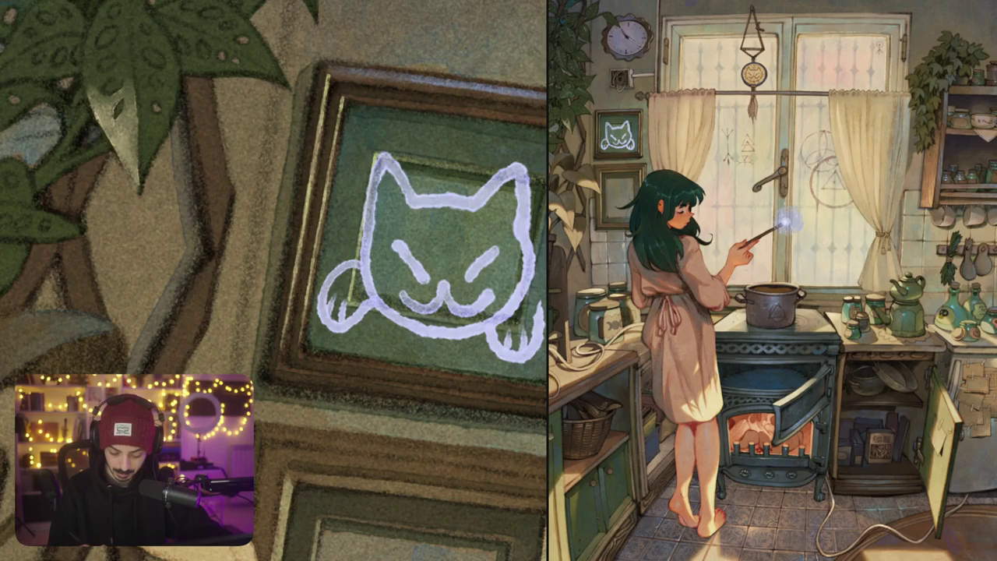
{"action": "mouse_move", "coordinate": [508, 333]}
{"action": "left_mouse_down"}
{"action": "mouse_move", "coordinate": [490, 344]}
{"action": "mouse_move", "coordinate": [539, 313]}
{"action": "mouse_move", "coordinate": [514, 357]}
{"action": "left_mouse_up"}
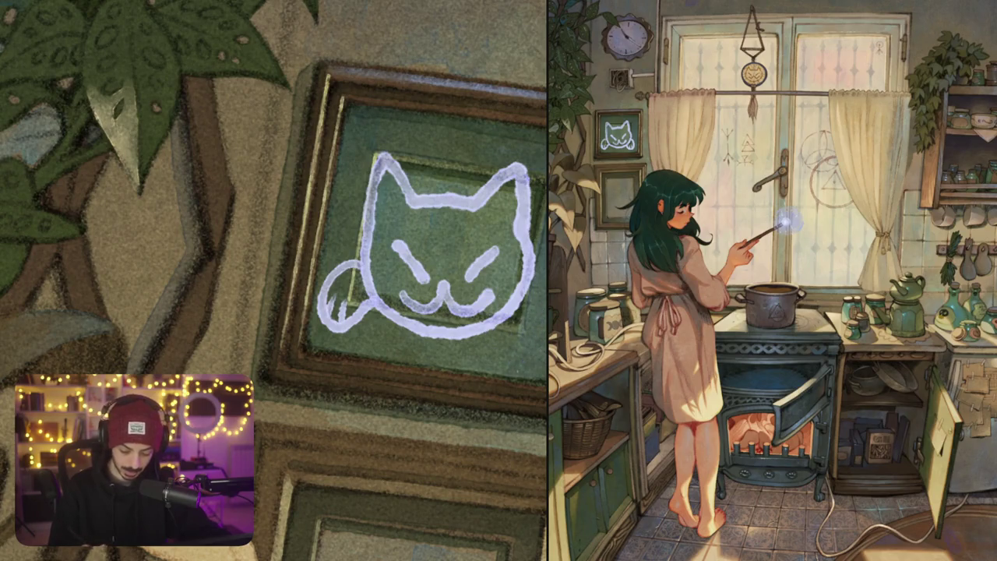
{"action": "mouse_move", "coordinate": [334, 308]}
{"action": "left_mouse_down"}
{"action": "mouse_move", "coordinate": [341, 296]}
{"action": "mouse_move", "coordinate": [335, 317]}
{"action": "mouse_move", "coordinate": [355, 319]}
{"action": "mouse_move", "coordinate": [321, 324]}
{"action": "left_mouse_up"}
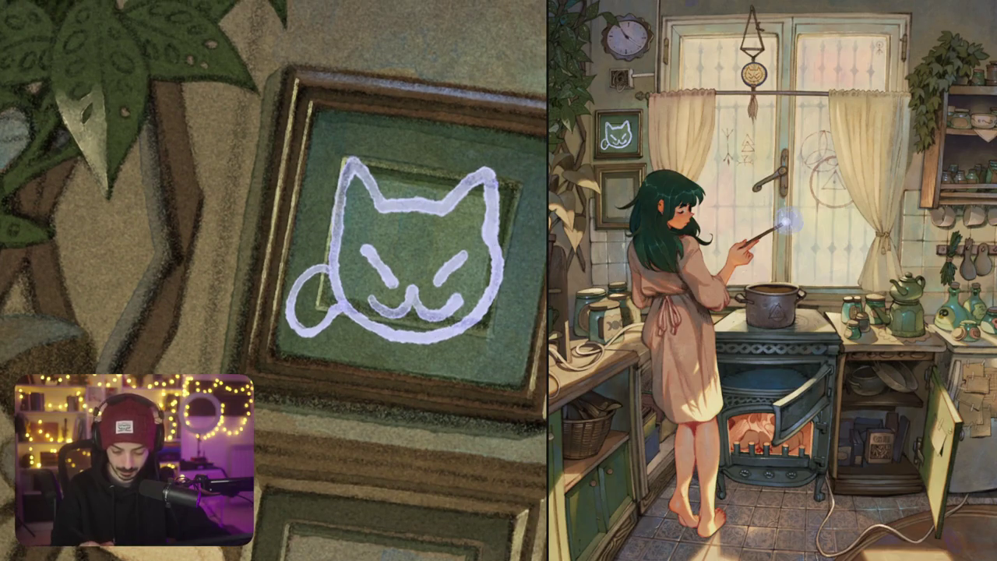
{"action": "mouse_move", "coordinate": [498, 234]}
{"action": "left_mouse_down"}
{"action": "mouse_move", "coordinate": [489, 302]}
{"action": "mouse_move", "coordinate": [475, 324]}
{"action": "left_mouse_up"}
{"action": "left_click_drag", "start_coordinate": [500, 260], "coordinate": [499, 297]}
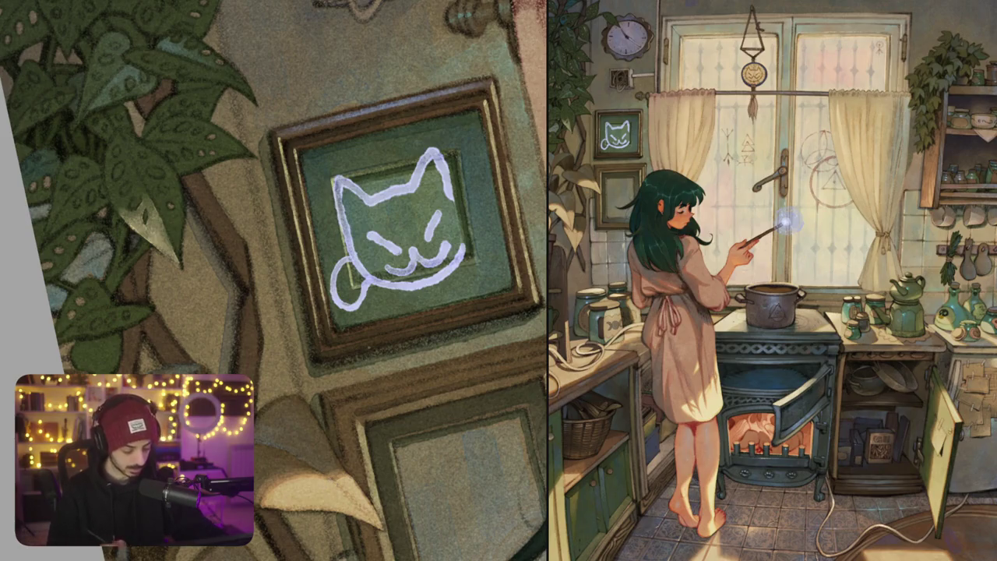
Thicken the cat's outline and fill its head, face and tail loop with pale lilac
{"action": "mouse_move", "coordinate": [343, 187]}
{"action": "left_mouse_down"}
{"action": "mouse_move", "coordinate": [355, 238]}
{"action": "mouse_move", "coordinate": [345, 225]}
{"action": "mouse_move", "coordinate": [366, 273]}
{"action": "left_mouse_up"}
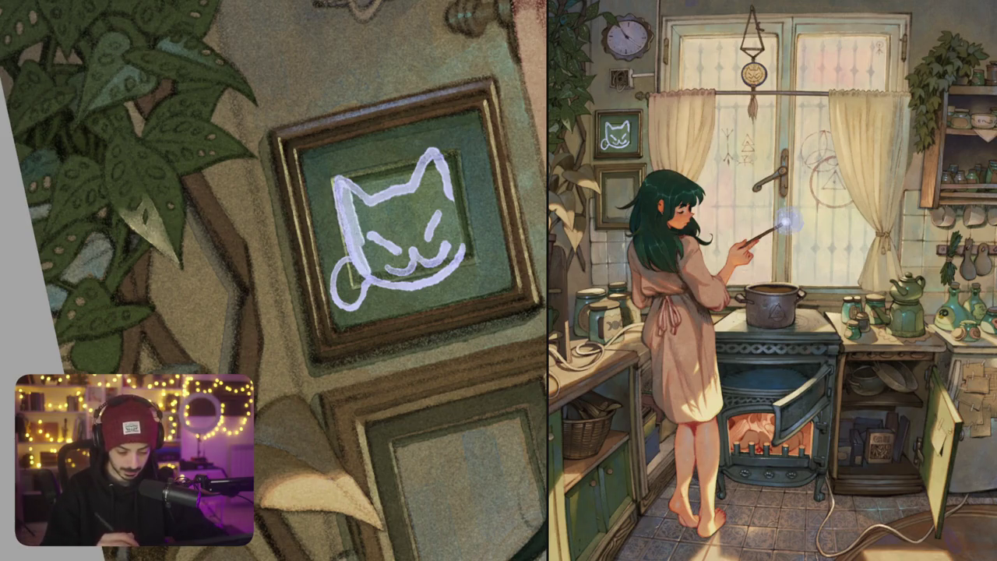
{"action": "mouse_move", "coordinate": [349, 187]}
{"action": "left_mouse_down"}
{"action": "mouse_move", "coordinate": [373, 211]}
{"action": "mouse_move", "coordinate": [366, 259]}
{"action": "mouse_move", "coordinate": [385, 200]}
{"action": "left_mouse_up"}
{"action": "mouse_move", "coordinate": [382, 239]}
{"action": "left_mouse_down"}
{"action": "mouse_move", "coordinate": [444, 154]}
{"action": "mouse_move", "coordinate": [455, 237]}
{"action": "left_mouse_up"}
{"action": "left_click_drag", "start_coordinate": [452, 200], "coordinate": [462, 249]}
{"action": "mouse_move", "coordinate": [456, 192]}
{"action": "left_mouse_down"}
{"action": "mouse_move", "coordinate": [462, 234]}
{"action": "mouse_move", "coordinate": [437, 268]}
{"action": "mouse_move", "coordinate": [395, 277]}
{"action": "mouse_move", "coordinate": [372, 270]}
{"action": "mouse_move", "coordinate": [394, 267]}
{"action": "left_mouse_up"}
{"action": "mouse_move", "coordinate": [400, 235]}
{"action": "left_mouse_down"}
{"action": "mouse_move", "coordinate": [405, 262]}
{"action": "mouse_move", "coordinate": [418, 206]}
{"action": "mouse_move", "coordinate": [427, 260]}
{"action": "left_mouse_up"}
{"action": "mouse_move", "coordinate": [429, 173]}
{"action": "left_mouse_down"}
{"action": "mouse_move", "coordinate": [416, 210]}
{"action": "mouse_move", "coordinate": [444, 254]}
{"action": "left_mouse_up"}
{"action": "left_click_drag", "start_coordinate": [341, 282], "coordinate": [352, 302]}
{"action": "left_click_drag", "start_coordinate": [363, 263], "coordinate": [358, 299]}
{"action": "mouse_move", "coordinate": [353, 234]}
{"action": "left_mouse_down"}
{"action": "mouse_move", "coordinate": [346, 189]}
{"action": "mouse_move", "coordinate": [380, 278]}
{"action": "mouse_move", "coordinate": [404, 279]}
{"action": "left_mouse_up"}
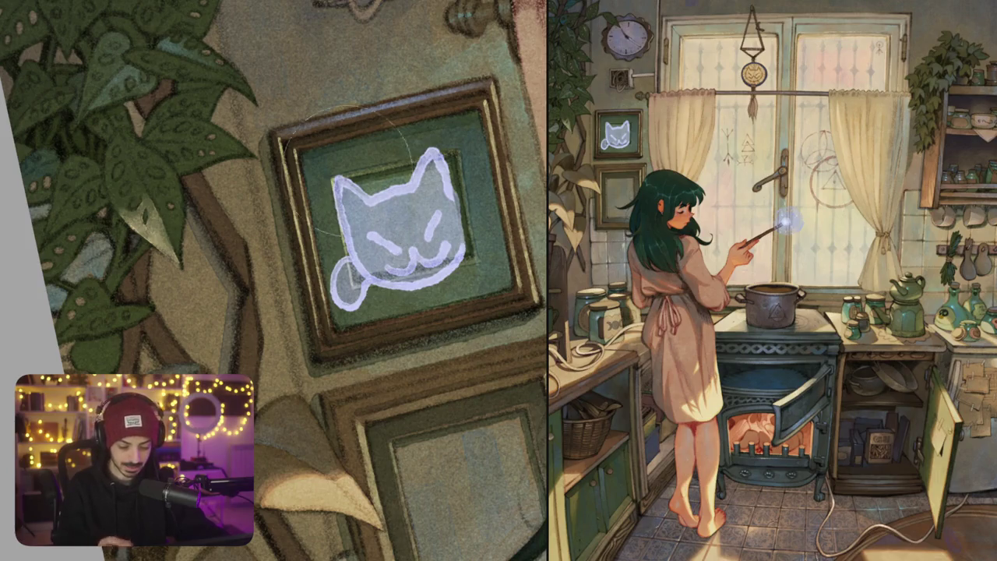
Tone the cat's lilac fill down to translucent and compare it before and after
{"action": "left_click_drag", "start_coordinate": [389, 210], "coordinate": [479, 168]}
{"action": "key", "text": "ctrl+z"}
{"action": "key", "text": "ctrl+shift+z"}
{"action": "key", "text": "["}
{"action": "key", "text": "["}
{"action": "key", "text": "["}
{"action": "key", "text": "ctrl+0"}
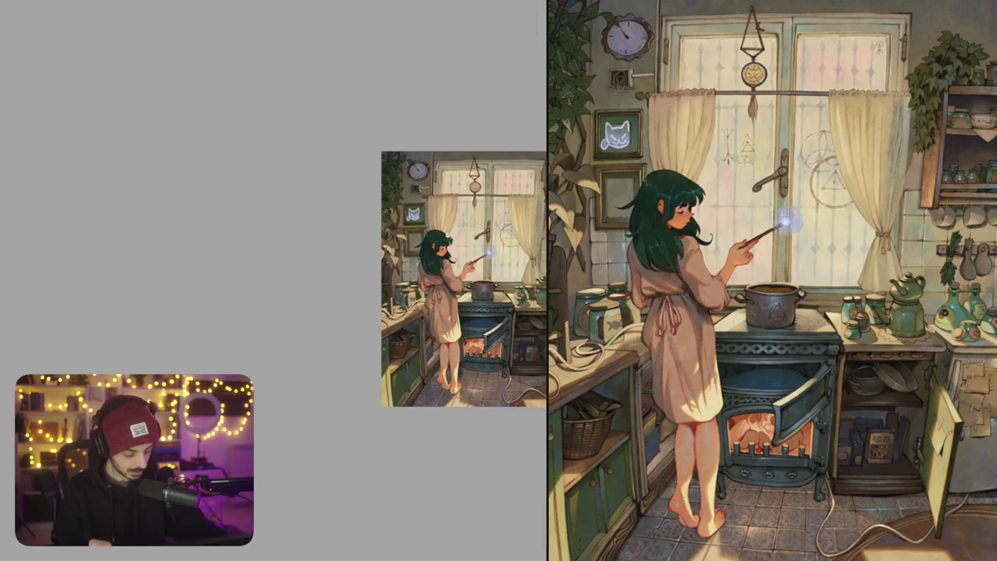
Draw the second cat's back curve and heart-shaped hump beside the lower frame
{"action": "scroll", "coordinate": [464, 278], "scroll_direction": "up", "scroll_amount": 5}
{"action": "scroll", "coordinate": [386, 233], "scroll_direction": "up", "scroll_amount": 5}
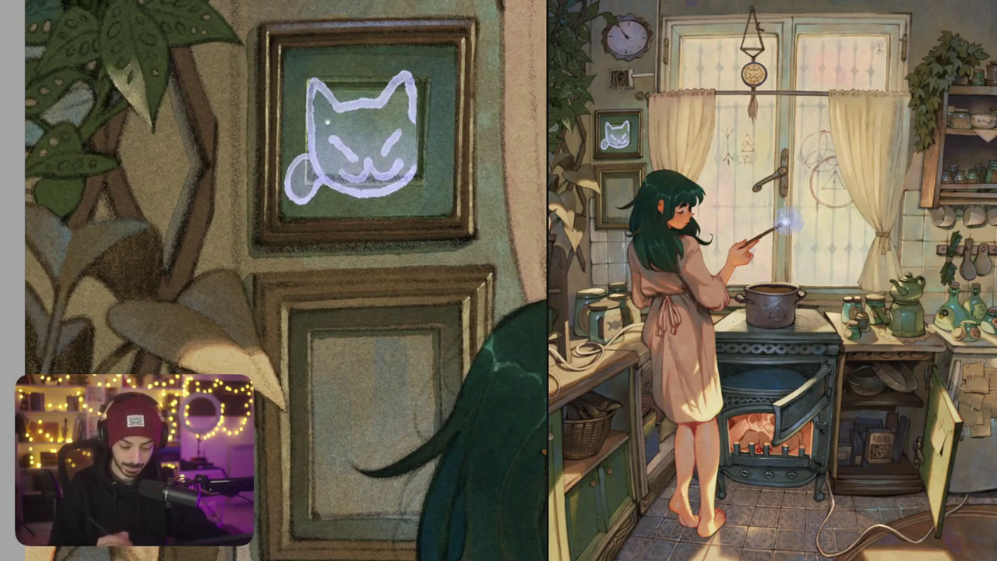
{"action": "scroll", "coordinate": [327, 121], "scroll_direction": "down", "scroll_amount": 5}
{"action": "mouse_move", "coordinate": [367, 153]}
{"action": "left_mouse_down"}
{"action": "mouse_move", "coordinate": [316, 245]}
{"action": "mouse_move", "coordinate": [334, 315]}
{"action": "left_mouse_up"}
{"action": "key", "text": "ctrl+z"}
{"action": "mouse_move", "coordinate": [321, 176]}
{"action": "left_mouse_down"}
{"action": "mouse_move", "coordinate": [365, 148]}
{"action": "mouse_move", "coordinate": [320, 351]}
{"action": "left_mouse_up"}
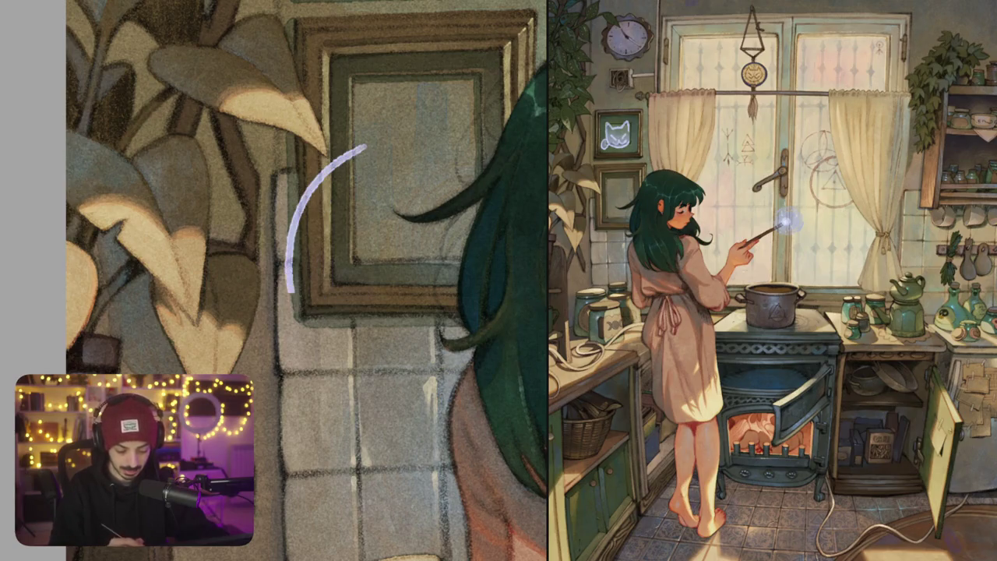
{"action": "scroll", "coordinate": [320, 351], "scroll_direction": "down", "scroll_amount": 3}
{"action": "mouse_move", "coordinate": [294, 294]}
{"action": "left_mouse_down"}
{"action": "mouse_move", "coordinate": [291, 392]}
{"action": "mouse_move", "coordinate": [334, 418]}
{"action": "mouse_move", "coordinate": [324, 296]}
{"action": "mouse_move", "coordinate": [329, 277]}
{"action": "mouse_move", "coordinate": [352, 269]}
{"action": "left_mouse_up"}
{"action": "mouse_move", "coordinate": [341, 199]}
{"action": "left_mouse_down"}
{"action": "mouse_move", "coordinate": [393, 181]}
{"action": "mouse_move", "coordinate": [404, 211]}
{"action": "mouse_move", "coordinate": [417, 188]}
{"action": "mouse_move", "coordinate": [436, 185]}
{"action": "mouse_move", "coordinate": [388, 271]}
{"action": "mouse_move", "coordinate": [336, 274]}
{"action": "left_mouse_up"}
Erase the stroke where it overlaps the hair and extend the back line to the right
{"action": "mouse_move", "coordinate": [435, 179]}
{"action": "left_mouse_down"}
{"action": "mouse_move", "coordinate": [433, 208]}
{"action": "mouse_move", "coordinate": [404, 215]}
{"action": "left_mouse_up"}
{"action": "scroll", "coordinate": [293, 280], "scroll_direction": "down", "scroll_amount": 5}
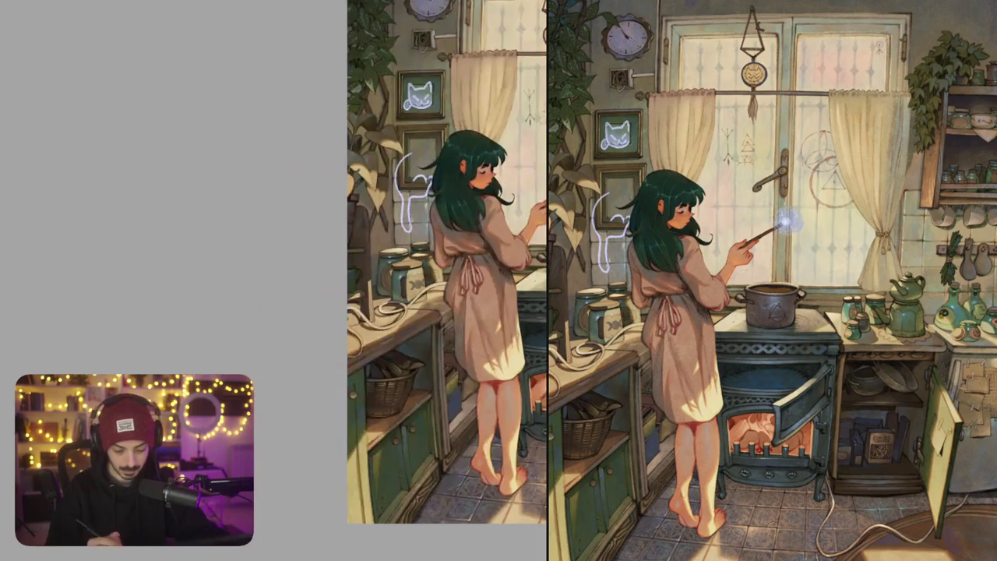
{"action": "scroll", "coordinate": [416, 149], "scroll_direction": "up", "scroll_amount": 5}
{"action": "left_click_drag", "start_coordinate": [372, 196], "coordinate": [458, 149]}
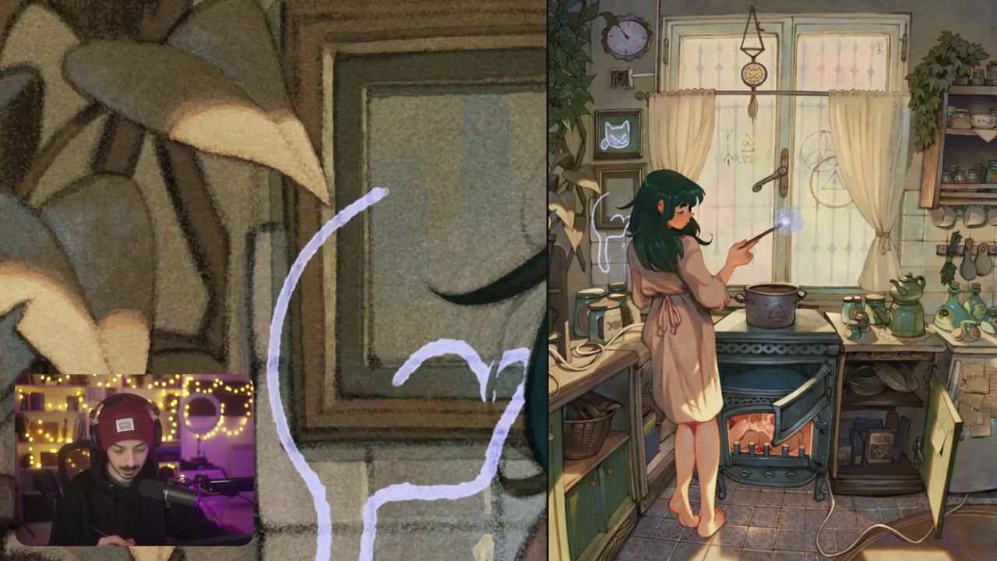
{"action": "key", "text": "ctrl+z"}
{"action": "mouse_move", "coordinate": [386, 192]}
{"action": "left_mouse_down"}
{"action": "mouse_move", "coordinate": [490, 171]}
{"action": "mouse_move", "coordinate": [545, 179]}
{"action": "left_mouse_up"}
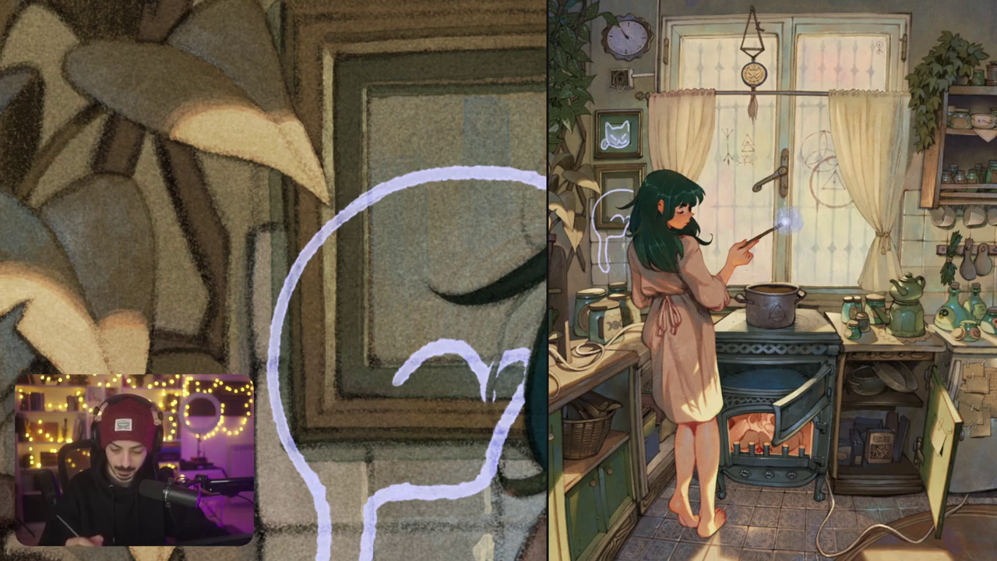
Add drip strokes below the second cat's outline
{"action": "scroll", "coordinate": [467, 233], "scroll_direction": "down", "scroll_amount": 10}
{"action": "scroll", "coordinate": [537, 117], "scroll_direction": "up", "scroll_amount": 2}
{"action": "scroll", "coordinate": [426, 215], "scroll_direction": "up", "scroll_amount": 5}
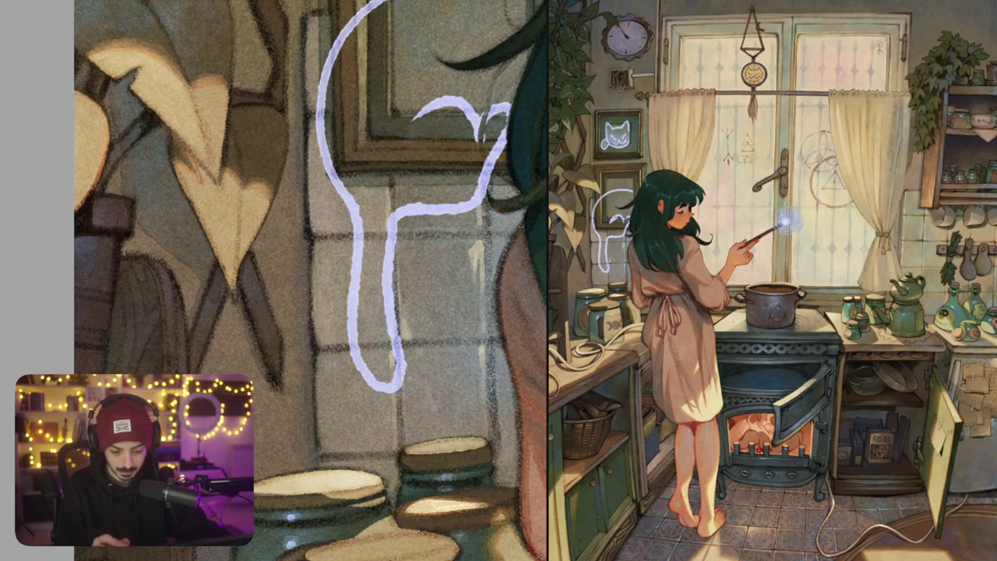
{"action": "left_click_drag", "start_coordinate": [312, 280], "coordinate": [283, 306]}
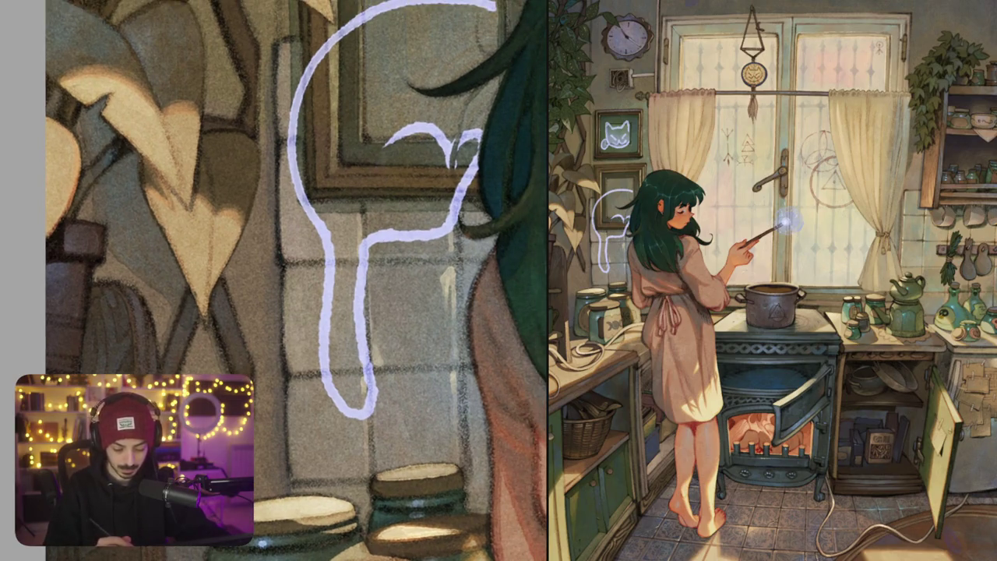
{"action": "mouse_move", "coordinate": [370, 258]}
{"action": "left_mouse_down"}
{"action": "mouse_move", "coordinate": [416, 318]}
{"action": "mouse_move", "coordinate": [399, 245]}
{"action": "left_mouse_up"}
{"action": "scroll", "coordinate": [452, 280], "scroll_direction": "down", "scroll_amount": 5}
{"action": "scroll", "coordinate": [458, 277], "scroll_direction": "down", "scroll_amount": 2}
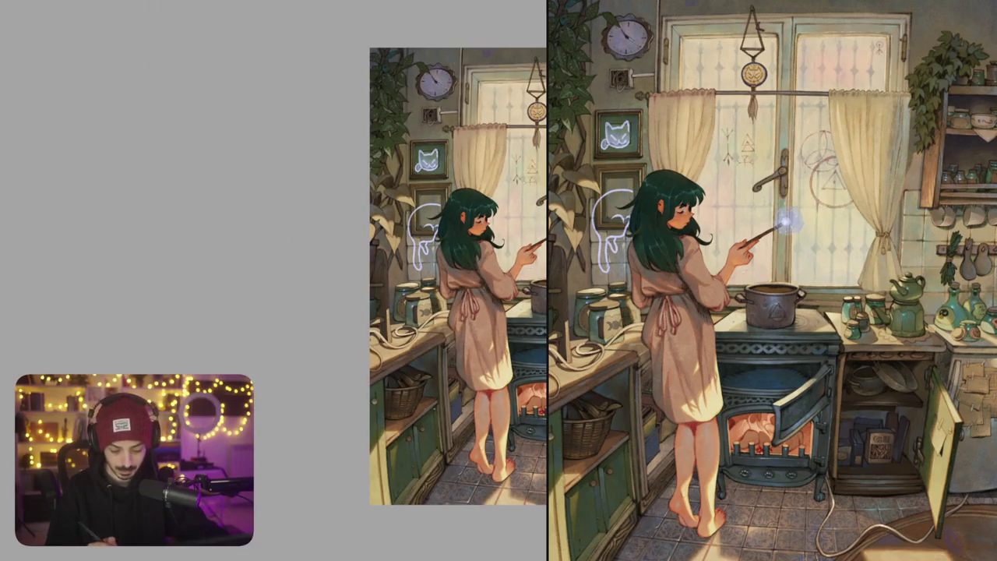
Draw another drip under the cat that curls up at its end
{"action": "scroll", "coordinate": [425, 248], "scroll_direction": "up", "scroll_amount": 7}
{"action": "mouse_move", "coordinate": [417, 258]}
{"action": "left_mouse_down"}
{"action": "mouse_move", "coordinate": [442, 321]}
{"action": "mouse_move", "coordinate": [456, 295]}
{"action": "mouse_move", "coordinate": [453, 238]}
{"action": "left_mouse_up"}
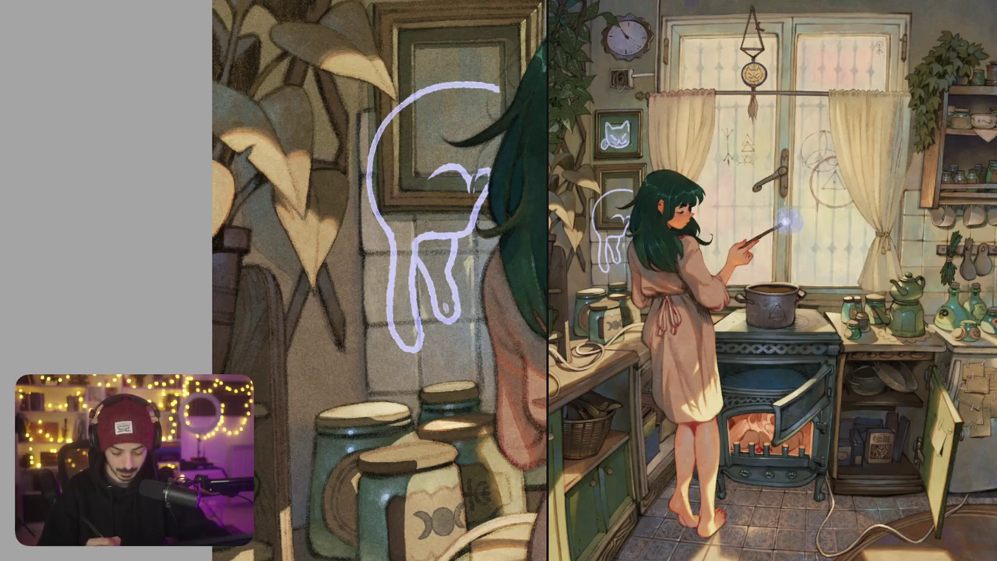
{"action": "scroll", "coordinate": [446, 307], "scroll_direction": "up", "scroll_amount": 3}
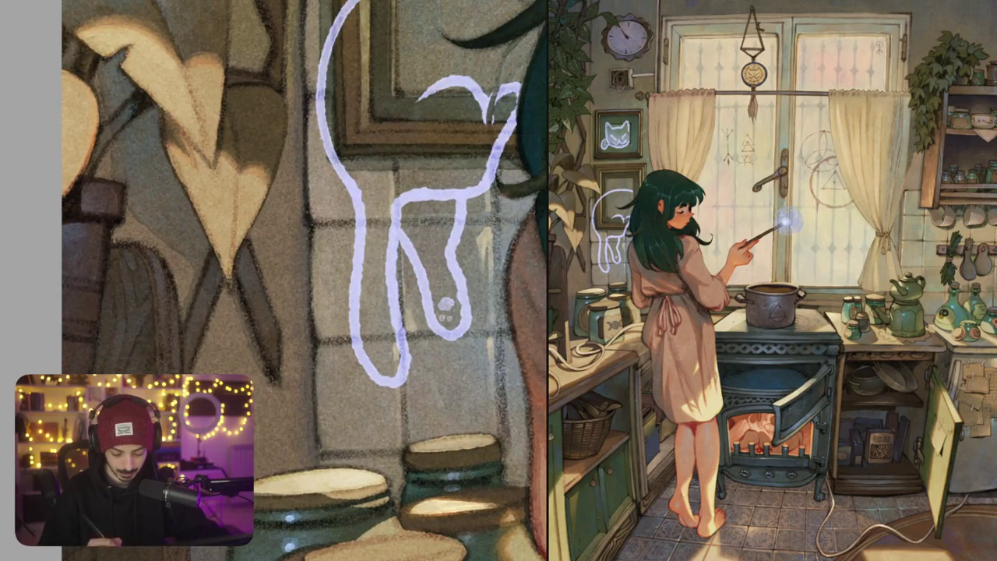
{"action": "scroll", "coordinate": [452, 280], "scroll_direction": "down", "scroll_amount": 5}
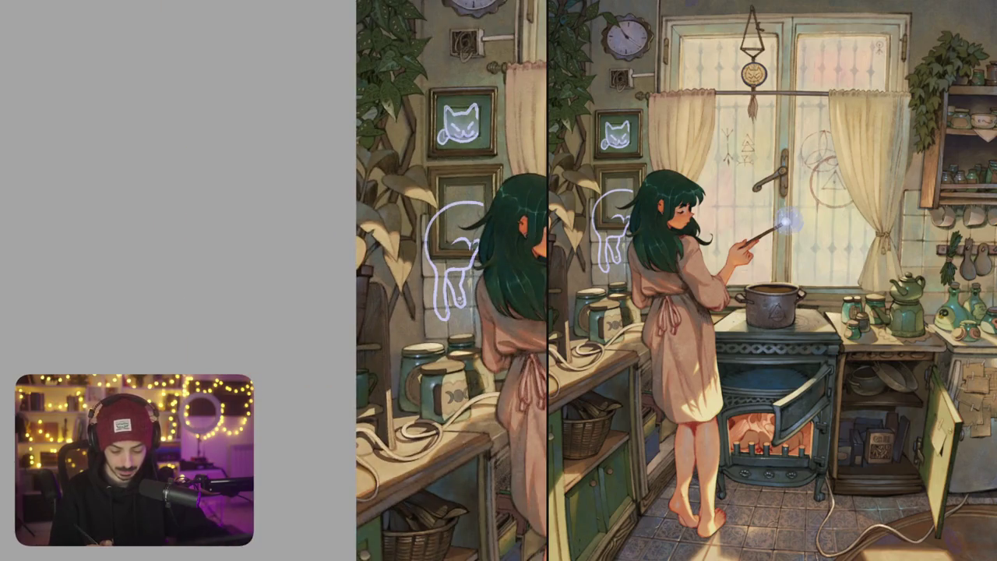
{"action": "scroll", "coordinate": [489, 251], "scroll_direction": "up", "scroll_amount": 3}
{"action": "scroll", "coordinate": [489, 251], "scroll_direction": "up", "scroll_amount": 1}
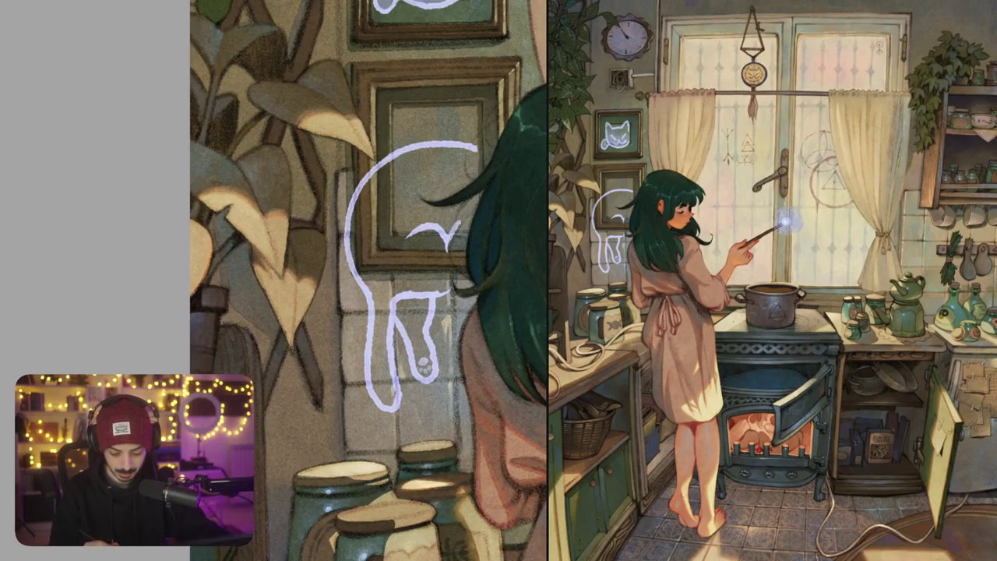
Add a paw-pad stroke to the cat's drip leg and refine its right edge
{"action": "mouse_move", "coordinate": [474, 226]}
{"action": "left_mouse_down"}
{"action": "mouse_move", "coordinate": [455, 288]}
{"action": "mouse_move", "coordinate": [441, 292]}
{"action": "left_mouse_up"}
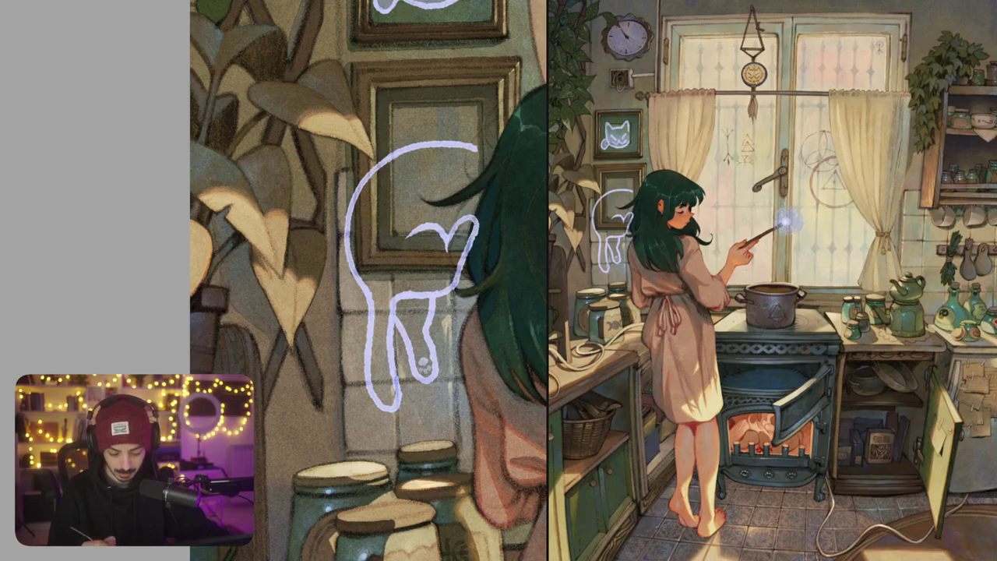
{"action": "scroll", "coordinate": [452, 218], "scroll_direction": "up", "scroll_amount": 3}
{"action": "left_click_drag", "start_coordinate": [483, 199], "coordinate": [464, 253]}
{"action": "key", "text": "ctrl+z"}
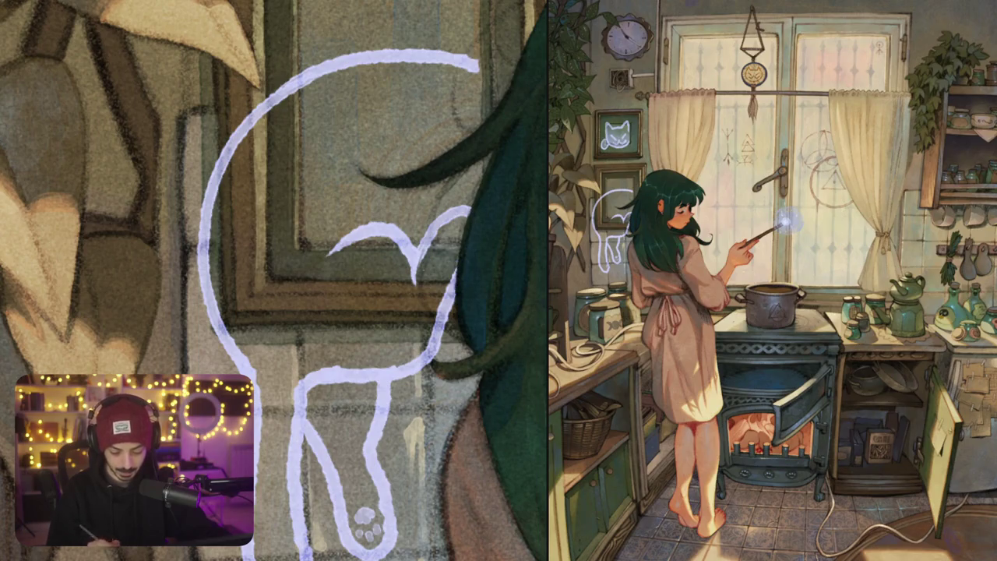
{"action": "key", "text": "ctrl+0"}
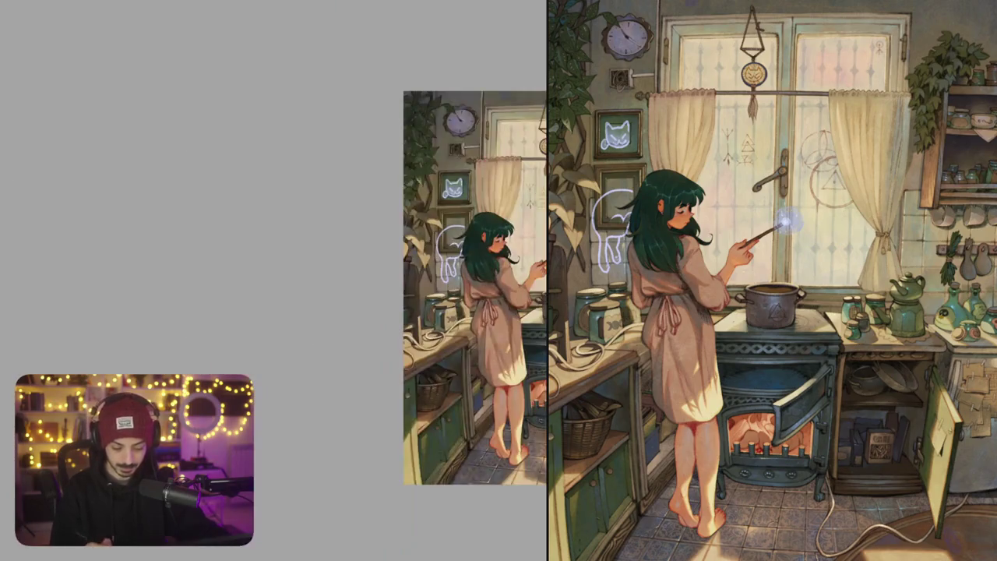
{"action": "key", "text": "ctrl+plus"}
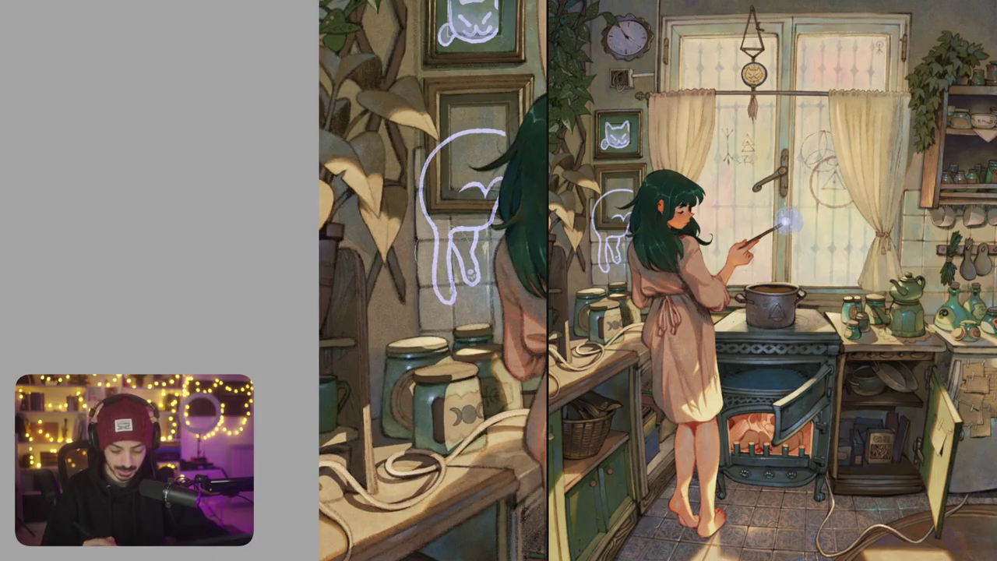
{"action": "left_click_drag", "start_coordinate": [438, 282], "coordinate": [446, 312]}
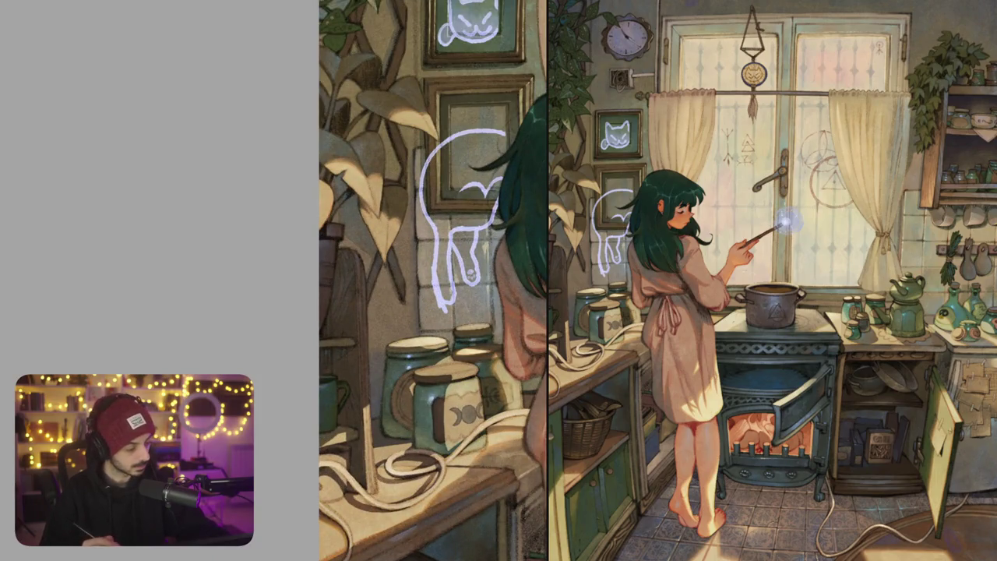
{"action": "key", "text": "ctrl+z"}
{"action": "key", "text": "ctrl+z"}
{"action": "key", "text": "ctrl+z"}
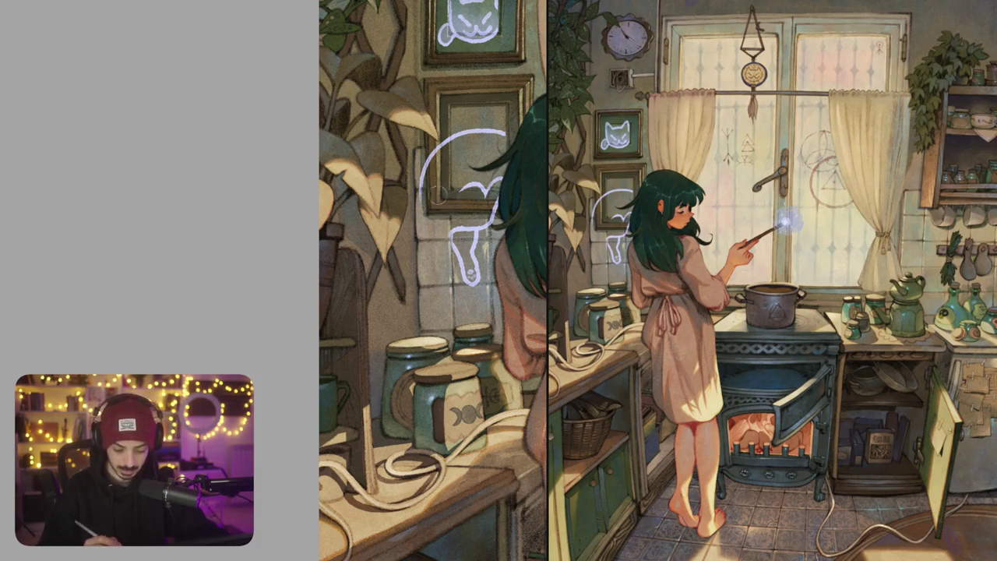
Redraw the wall cat's left outline longer and extend its inner leg stroke
{"action": "scroll", "coordinate": [428, 171], "scroll_direction": "up", "scroll_amount": 1}
{"action": "left_click_drag", "start_coordinate": [414, 174], "coordinate": [421, 249]}
{"action": "key", "text": "ctrl+z"}
{"action": "left_click_drag", "start_coordinate": [416, 169], "coordinate": [411, 348]}
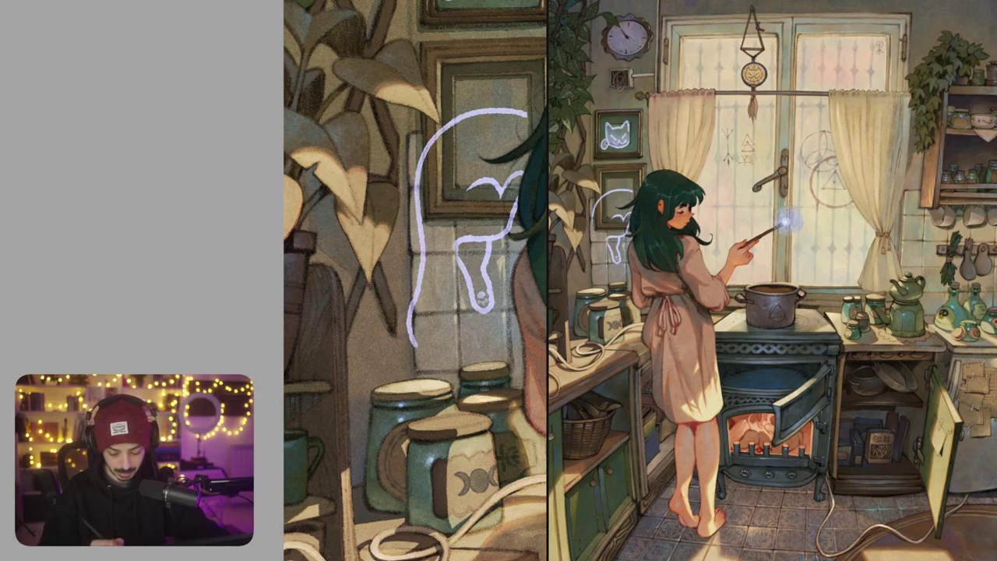
{"action": "mouse_move", "coordinate": [430, 308]}
{"action": "left_mouse_down"}
{"action": "mouse_move", "coordinate": [441, 275]}
{"action": "mouse_move", "coordinate": [389, 281]}
{"action": "mouse_move", "coordinate": [436, 327]}
{"action": "left_mouse_up"}
Erase parts of the cat's back strokes and redraw its leg curving down-left
{"action": "left_click_drag", "start_coordinate": [412, 281], "coordinate": [335, 241]}
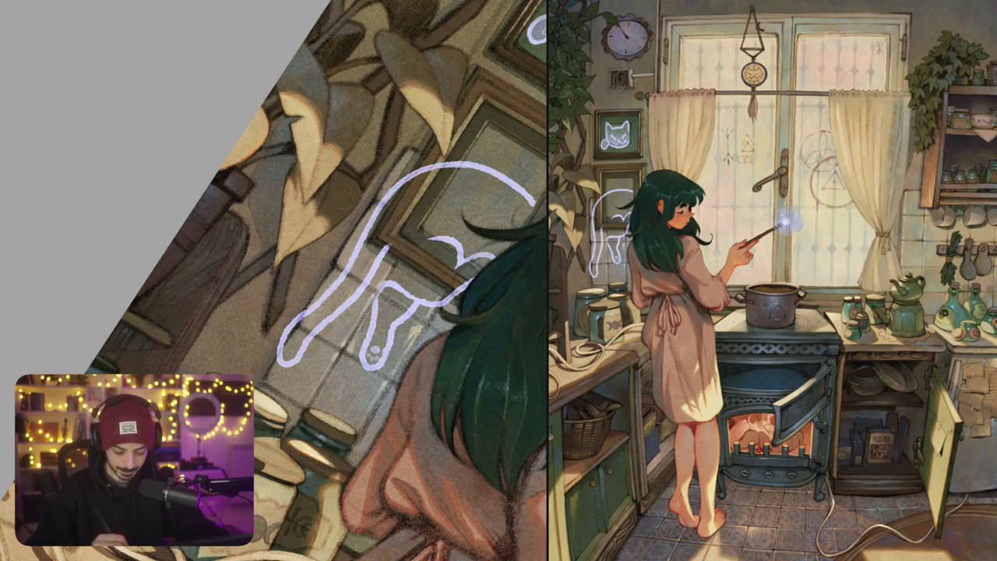
{"action": "left_click_drag", "start_coordinate": [413, 280], "coordinate": [374, 234]}
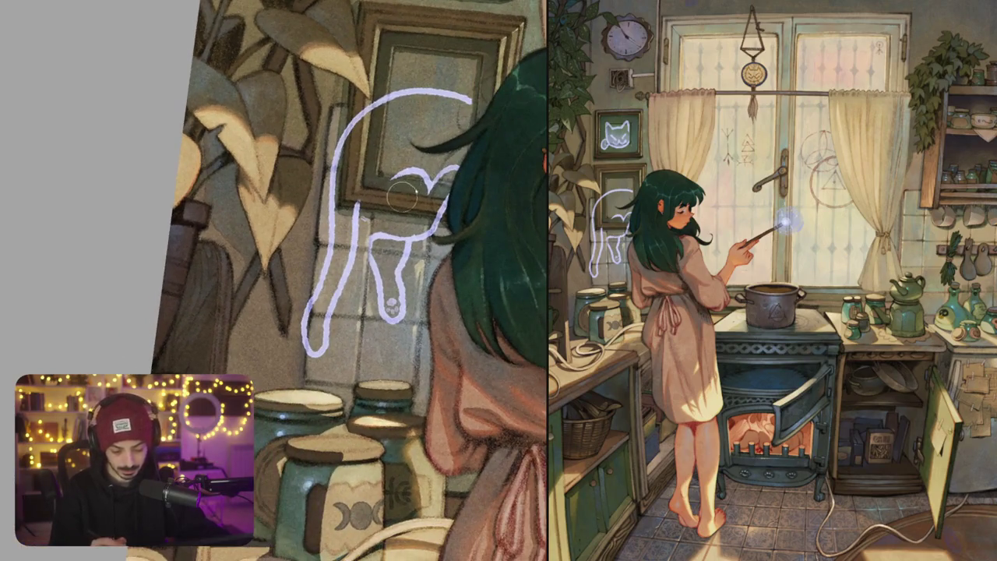
{"action": "left_click_drag", "start_coordinate": [436, 187], "coordinate": [405, 246]}
{"action": "left_click_drag", "start_coordinate": [389, 201], "coordinate": [357, 232]}
{"action": "left_click_drag", "start_coordinate": [413, 280], "coordinate": [335, 234]}
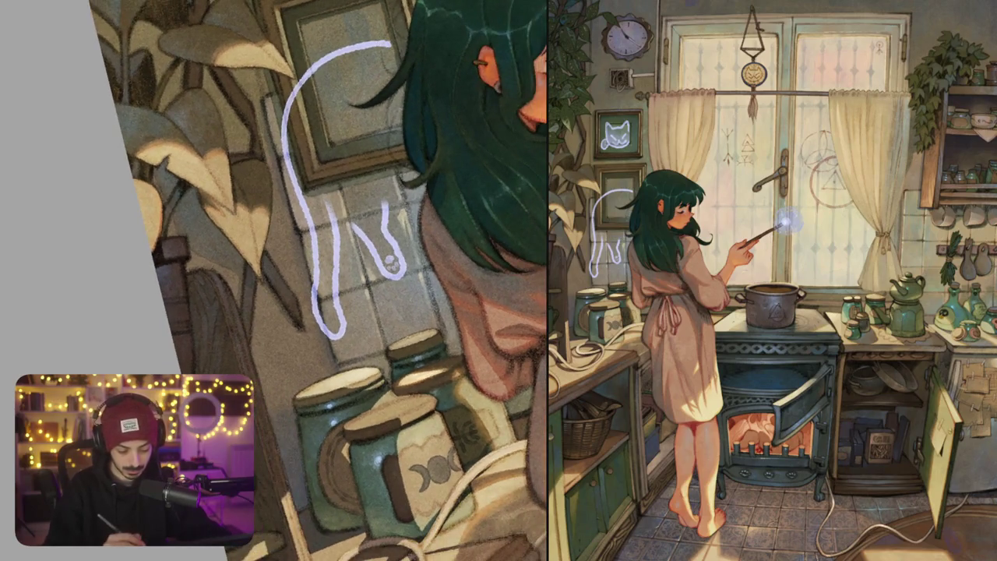
{"action": "mouse_move", "coordinate": [335, 343]}
{"action": "left_mouse_down"}
{"action": "mouse_move", "coordinate": [323, 261]}
{"action": "mouse_move", "coordinate": [311, 311]}
{"action": "left_mouse_up"}
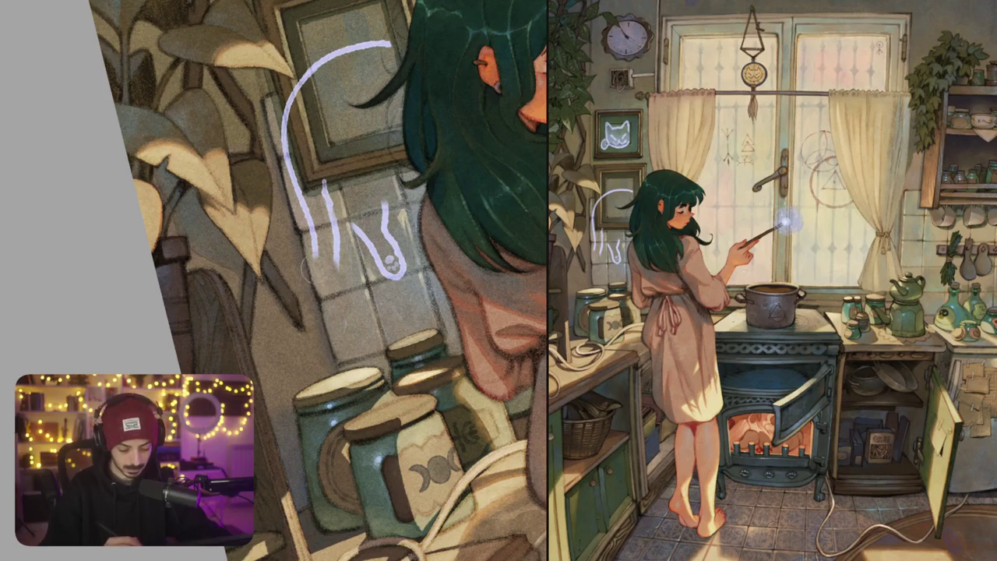
{"action": "left_click_drag", "start_coordinate": [316, 253], "coordinate": [282, 315]}
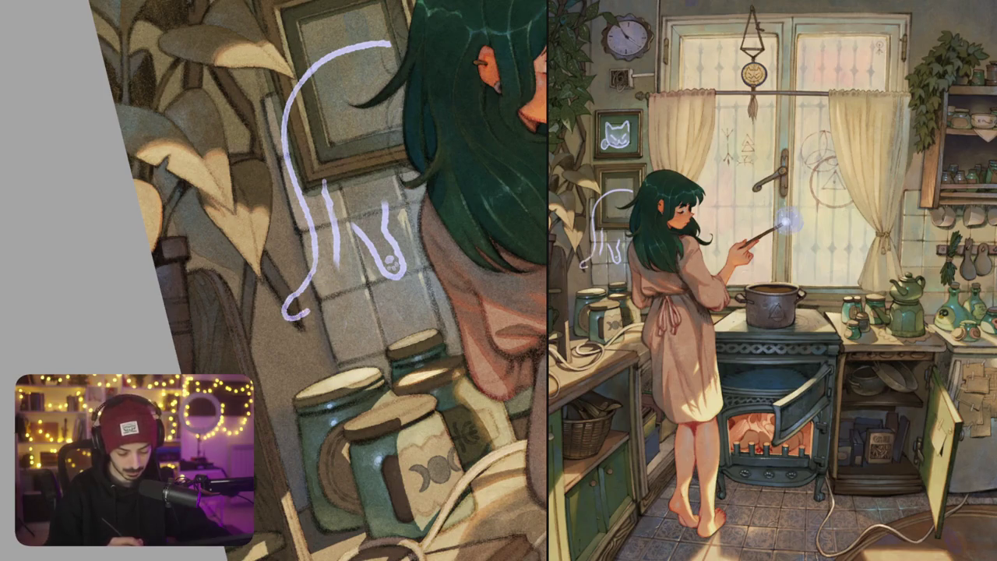
{"action": "key", "text": "ctrl+z"}
{"action": "left_click_drag", "start_coordinate": [315, 265], "coordinate": [281, 309]}
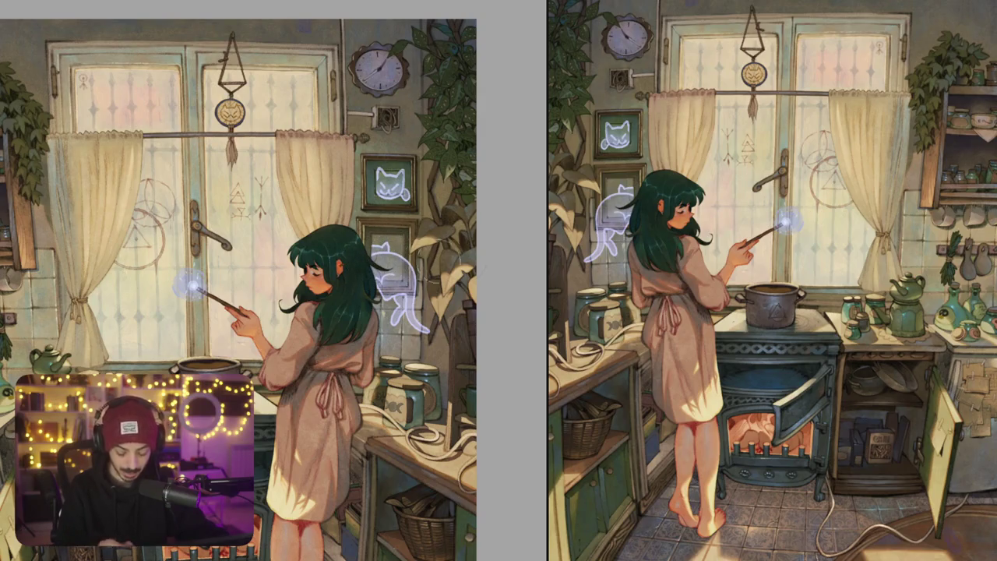
Turn off the horizontal canvas flip with M and zoom in on the stove pot
{"action": "scroll", "coordinate": [453, 248], "scroll_direction": "down", "scroll_amount": 2}
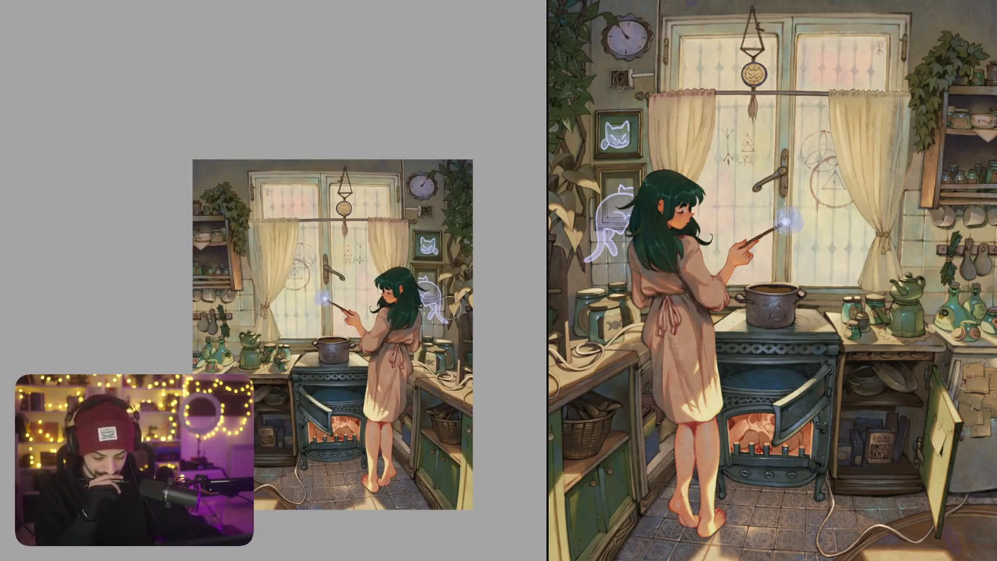
{"action": "scroll", "coordinate": [263, 280], "scroll_direction": "up", "scroll_amount": 3}
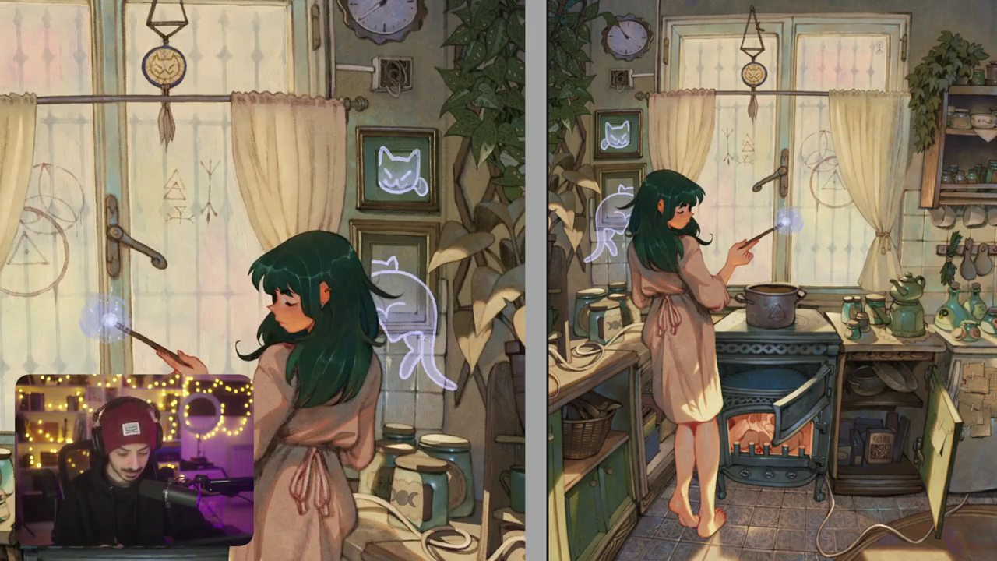
{"action": "scroll", "coordinate": [263, 280], "scroll_direction": "down", "scroll_amount": 1}
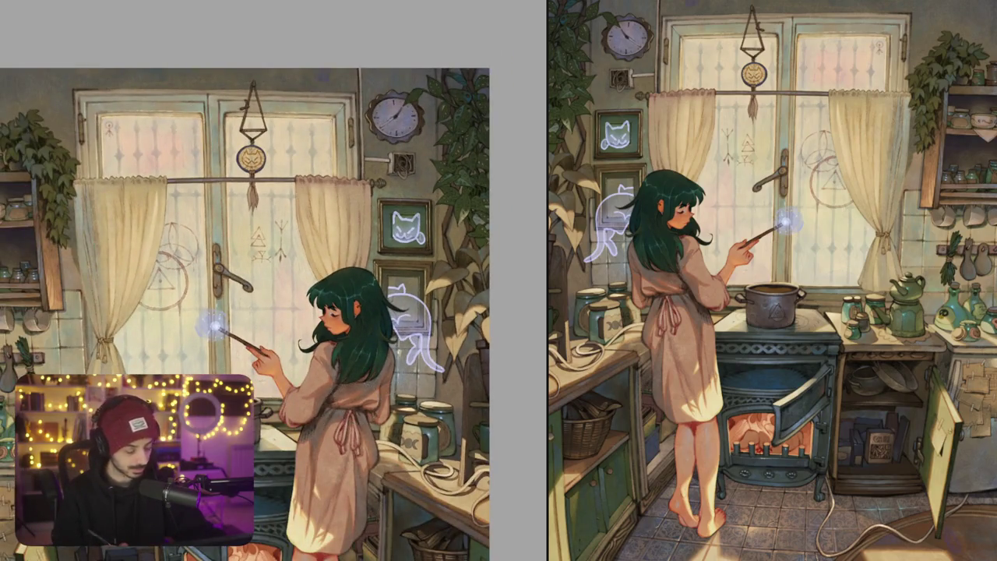
{"action": "scroll", "coordinate": [409, 346], "scroll_direction": "down", "scroll_amount": 2}
{"action": "key", "text": "m"}
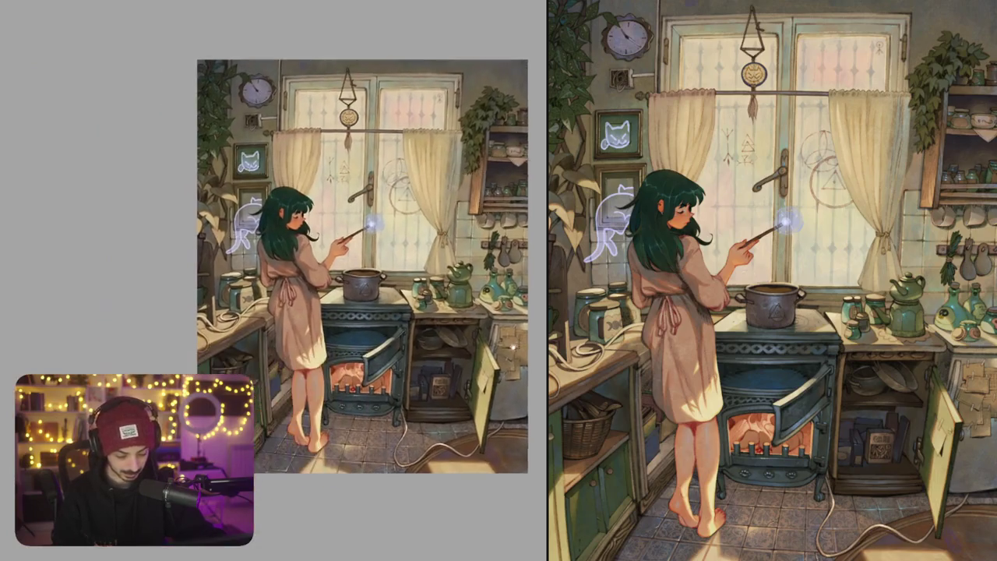
{"action": "scroll", "coordinate": [268, 190], "scroll_direction": "up", "scroll_amount": 3}
{"action": "scroll", "coordinate": [268, 190], "scroll_direction": "up", "scroll_amount": 1}
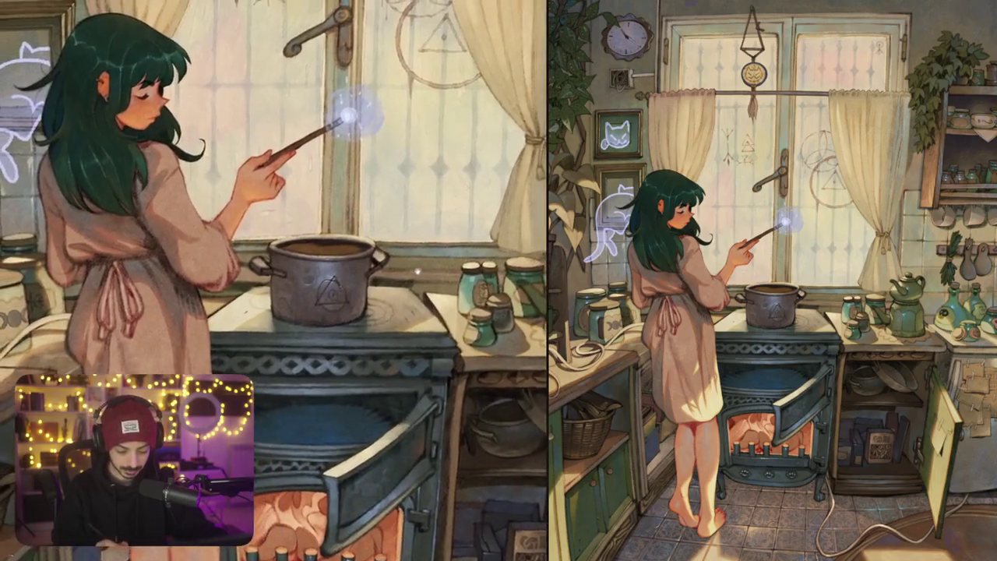
{"action": "scroll", "coordinate": [268, 190], "scroll_direction": "up", "scroll_amount": 1}
{"action": "scroll", "coordinate": [507, 328], "scroll_direction": "down", "scroll_amount": 2}
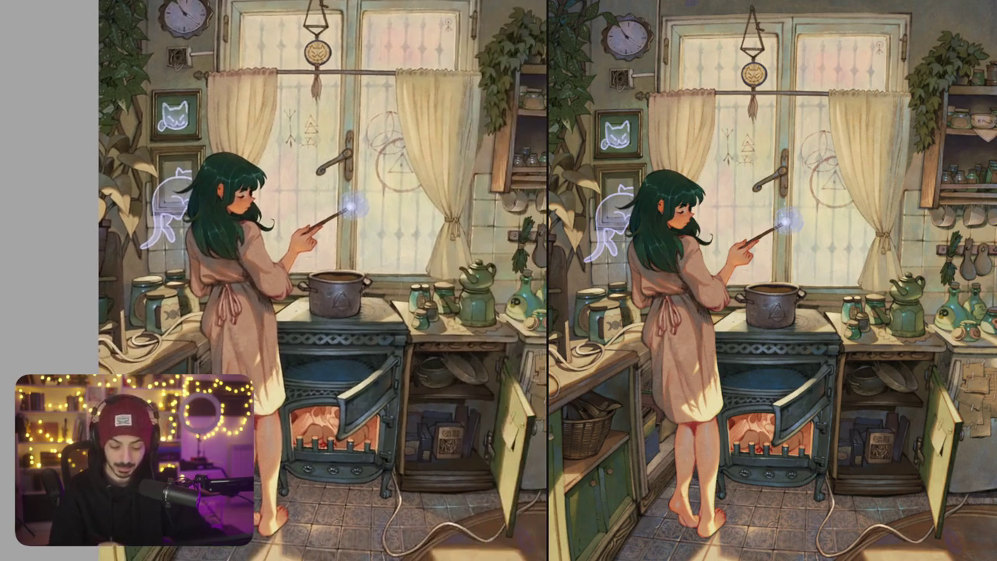
{"action": "scroll", "coordinate": [444, 337], "scroll_direction": "up", "scroll_amount": 3}
{"action": "scroll", "coordinate": [343, 288], "scroll_direction": "up", "scroll_amount": 2}
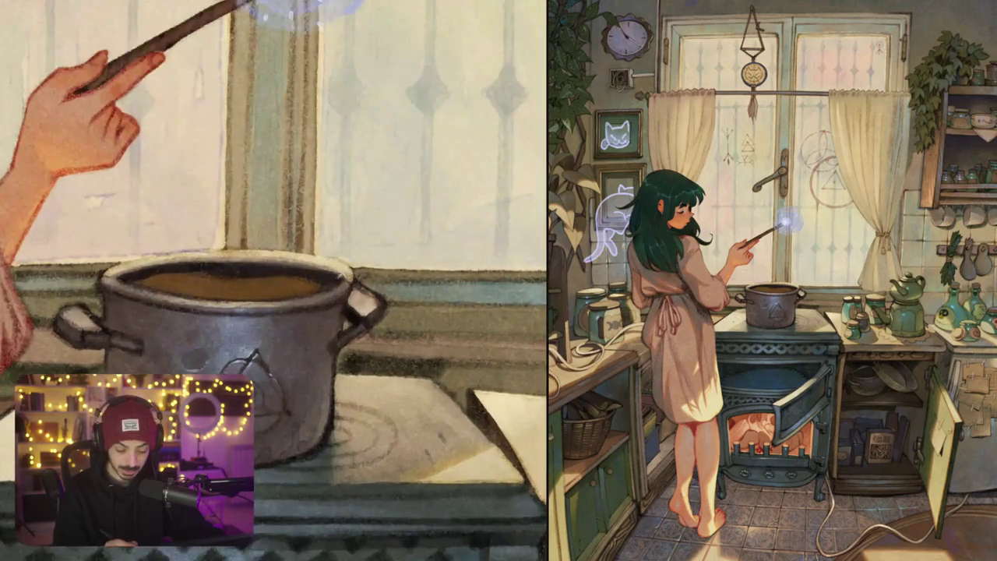
{"action": "scroll", "coordinate": [368, 273], "scroll_direction": "down", "scroll_amount": 5}
Draw a lavender curl over the pot's rim and a wavy line rising from it
{"action": "mouse_move", "coordinate": [236, 187]}
{"action": "left_mouse_down"}
{"action": "mouse_move", "coordinate": [368, 273]}
{"action": "mouse_move", "coordinate": [158, 218]}
{"action": "left_mouse_up"}
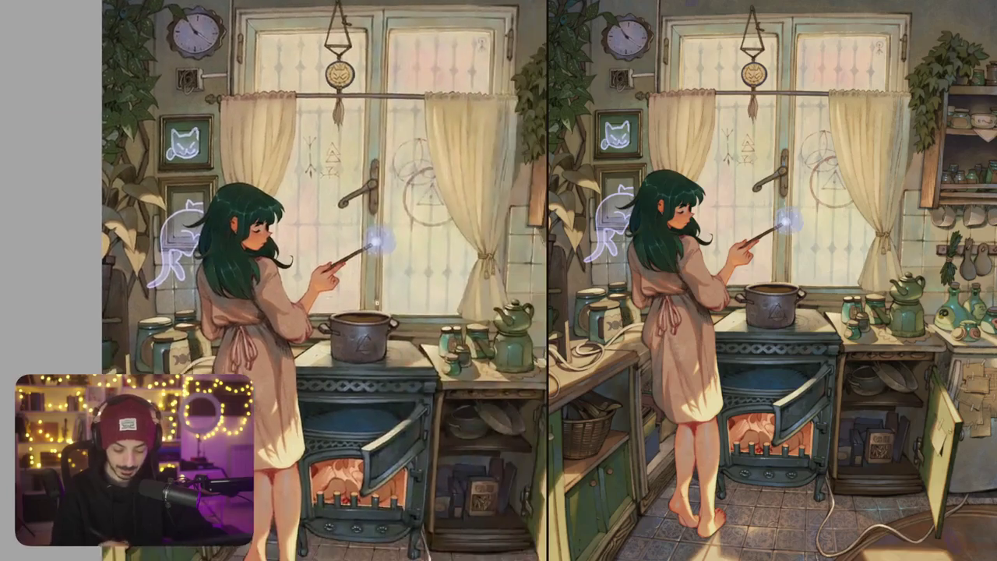
{"action": "scroll", "coordinate": [389, 310], "scroll_direction": "up", "scroll_amount": 4}
{"action": "mouse_move", "coordinate": [352, 346]}
{"action": "left_mouse_down"}
{"action": "mouse_move", "coordinate": [368, 321]}
{"action": "mouse_move", "coordinate": [398, 344]}
{"action": "mouse_move", "coordinate": [427, 377]}
{"action": "mouse_move", "coordinate": [371, 366]}
{"action": "mouse_move", "coordinate": [391, 400]}
{"action": "mouse_move", "coordinate": [410, 401]}
{"action": "left_mouse_up"}
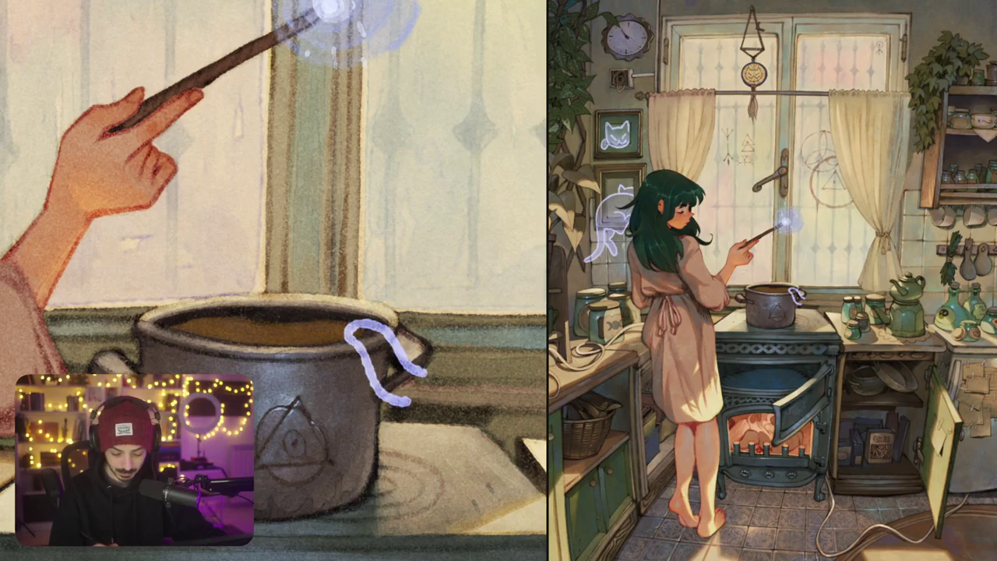
{"action": "left_click_drag", "start_coordinate": [368, 318], "coordinate": [366, 268]}
{"action": "key", "text": "ctrl+z"}
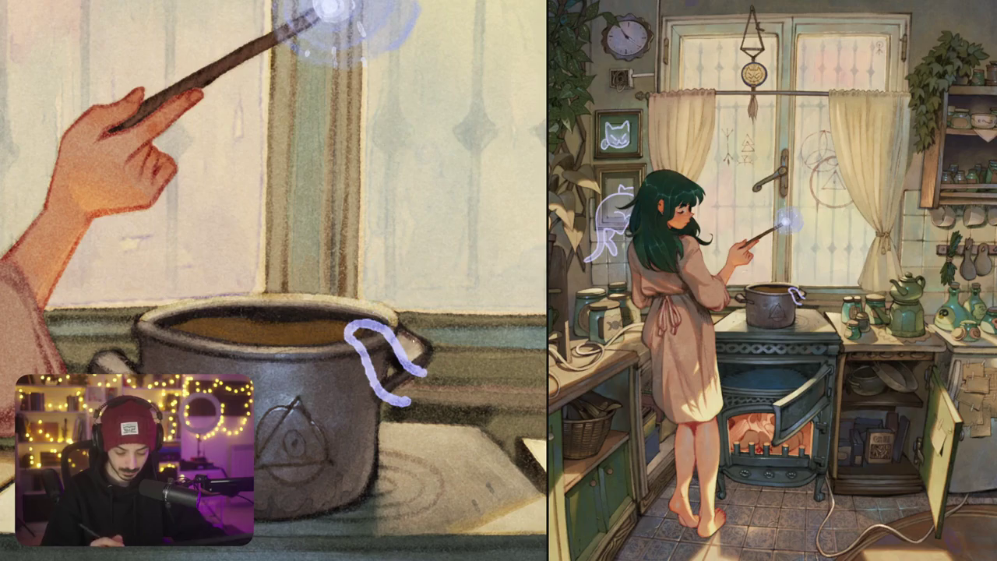
{"action": "mouse_move", "coordinate": [389, 318]}
{"action": "left_mouse_down"}
{"action": "mouse_move", "coordinate": [374, 299]}
{"action": "mouse_move", "coordinate": [394, 220]}
{"action": "left_mouse_up"}
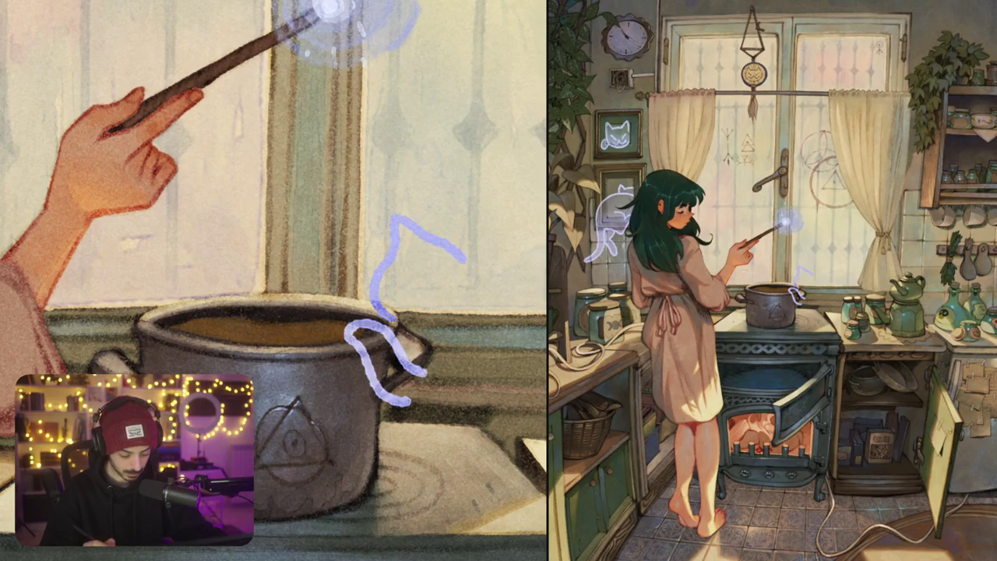
Draw the cat's back running down-right from the pot
{"action": "key", "text": "ctrl+0"}
{"action": "scroll", "coordinate": [479, 294], "scroll_direction": "up", "scroll_amount": 5}
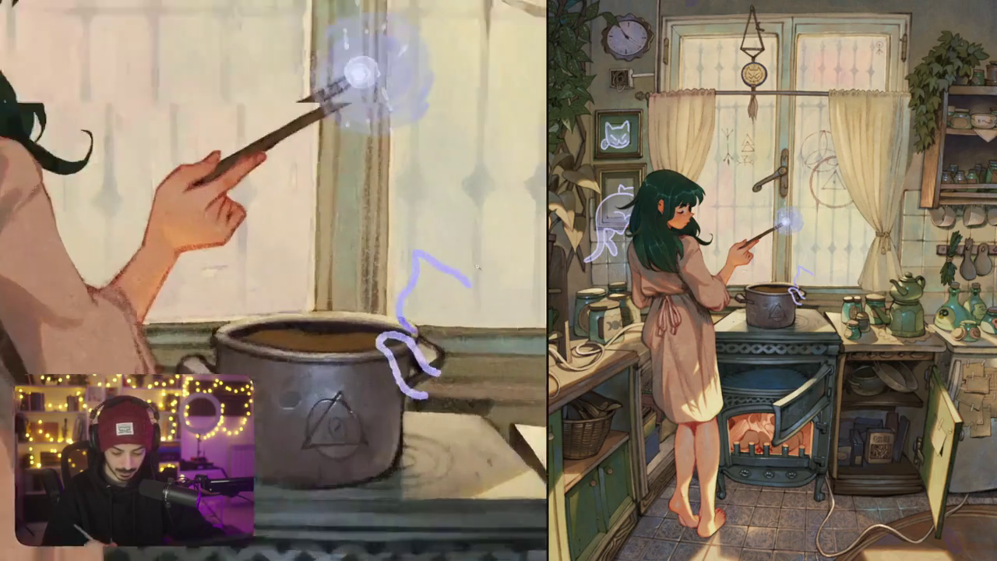
{"action": "mouse_move", "coordinate": [408, 269]}
{"action": "left_mouse_down"}
{"action": "mouse_move", "coordinate": [451, 280]}
{"action": "mouse_move", "coordinate": [496, 324]}
{"action": "left_mouse_up"}
{"action": "key", "text": "ctrl+z"}
{"action": "mouse_move", "coordinate": [403, 265]}
{"action": "left_mouse_down"}
{"action": "mouse_move", "coordinate": [514, 372]}
{"action": "mouse_move", "coordinate": [533, 433]}
{"action": "left_mouse_up"}
{"action": "scroll", "coordinate": [274, 281], "scroll_direction": "down", "scroll_amount": 3}
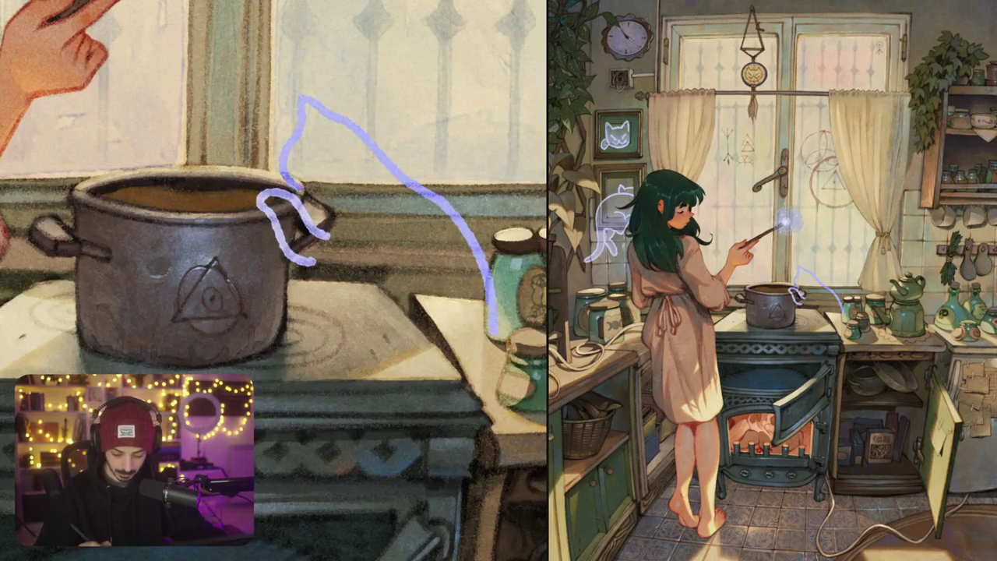
{"action": "scroll", "coordinate": [273, 281], "scroll_direction": "down", "scroll_amount": 2}
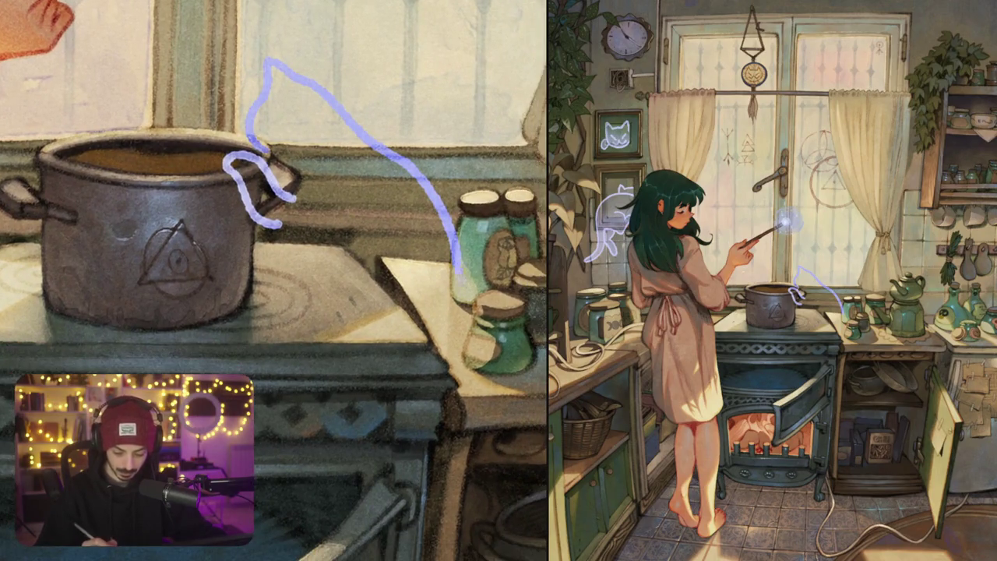
{"action": "scroll", "coordinate": [274, 281], "scroll_direction": "down", "scroll_amount": 2}
Extend the cat's outline down past the counter and lengthen the curl's end
{"action": "mouse_move", "coordinate": [458, 296]}
{"action": "left_mouse_down"}
{"action": "mouse_move", "coordinate": [399, 433]}
{"action": "mouse_move", "coordinate": [392, 356]}
{"action": "mouse_move", "coordinate": [423, 283]}
{"action": "left_mouse_up"}
{"action": "scroll", "coordinate": [274, 280], "scroll_direction": "up", "scroll_amount": 3}
{"action": "left_click_drag", "start_coordinate": [294, 247], "coordinate": [352, 245]}
{"action": "mouse_move", "coordinate": [310, 216]}
{"action": "left_mouse_down"}
{"action": "mouse_move", "coordinate": [318, 192]}
{"action": "mouse_move", "coordinate": [296, 179]}
{"action": "mouse_move", "coordinate": [316, 176]}
{"action": "left_mouse_up"}
{"action": "key", "text": "ctrl+z"}
{"action": "key", "text": "ctrl+z"}
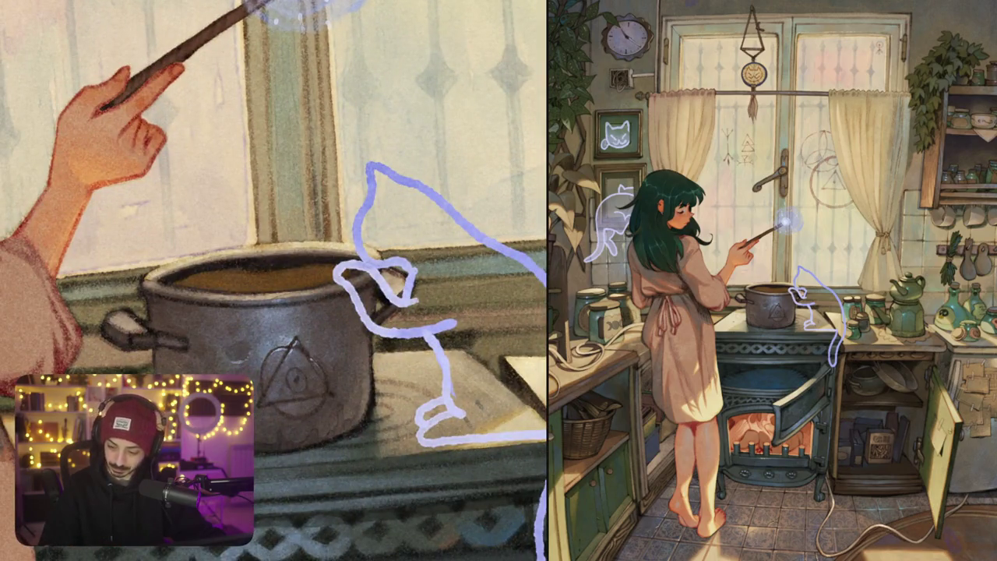
Draw the pot-side cat's paw curling over the pot rim, then zoom out to check it
{"action": "left_click_drag", "start_coordinate": [383, 220], "coordinate": [339, 282]}
{"action": "key", "text": "ctrl+z"}
{"action": "key", "text": "ctrl+z"}
{"action": "mouse_move", "coordinate": [407, 228]}
{"action": "left_mouse_down"}
{"action": "mouse_move", "coordinate": [366, 244]}
{"action": "mouse_move", "coordinate": [333, 287]}
{"action": "left_mouse_up"}
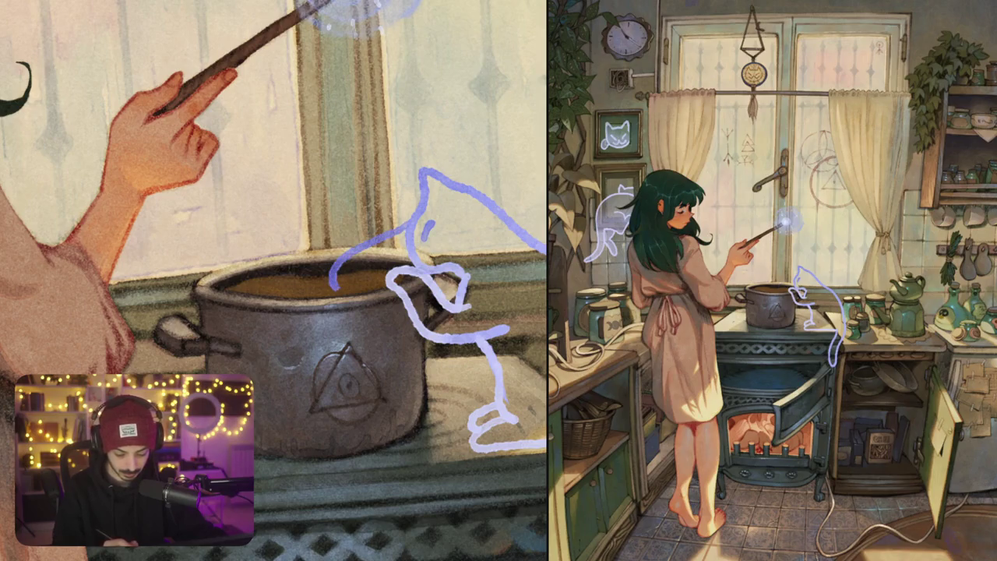
{"action": "key", "text": "ctrl+z"}
{"action": "mouse_move", "coordinate": [393, 248]}
{"action": "left_mouse_down"}
{"action": "mouse_move", "coordinate": [331, 269]}
{"action": "mouse_move", "coordinate": [347, 293]}
{"action": "mouse_move", "coordinate": [391, 279]}
{"action": "left_mouse_up"}
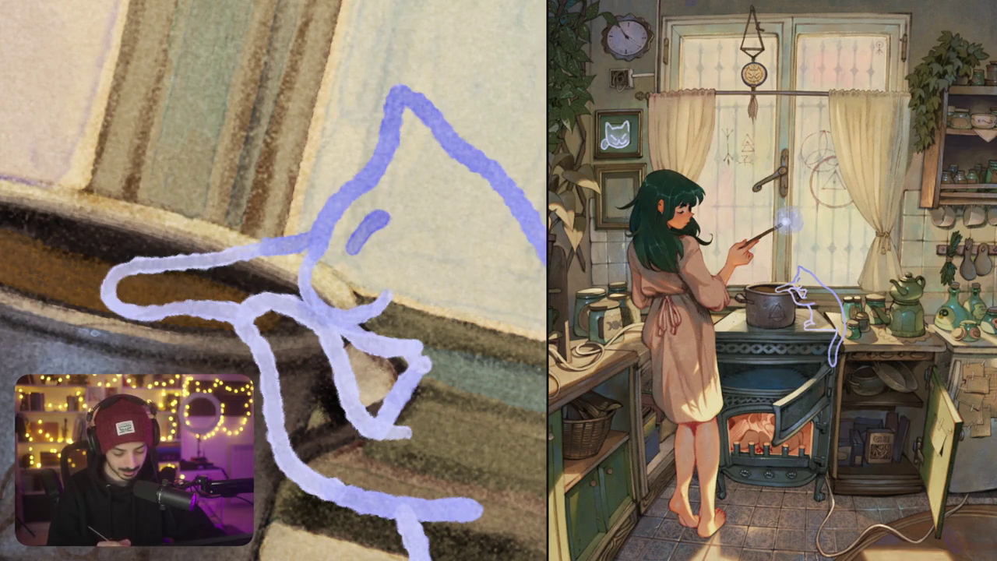
{"action": "scroll", "coordinate": [421, 351], "scroll_direction": "down", "scroll_amount": 5}
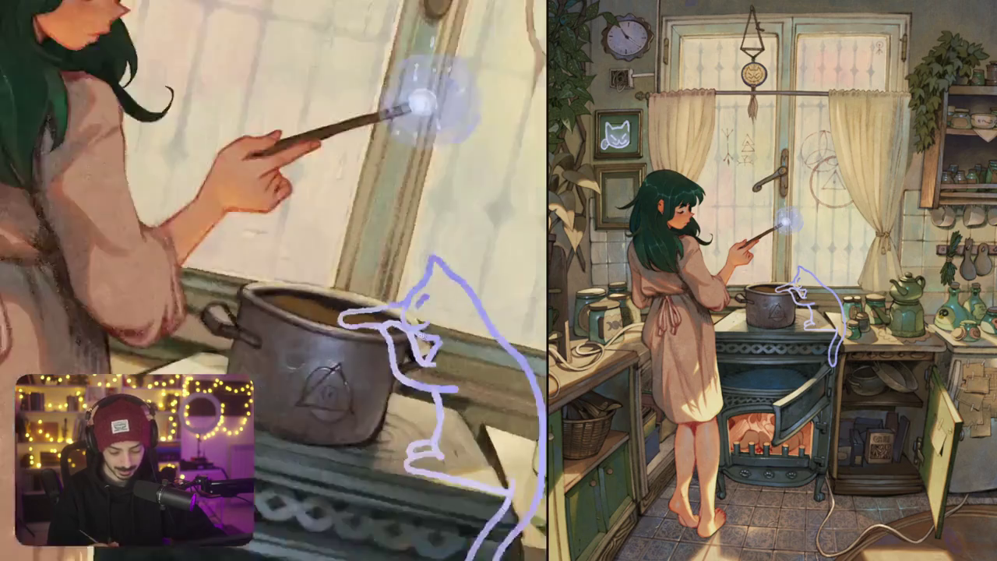
{"action": "scroll", "coordinate": [272, 280], "scroll_direction": "down", "scroll_amount": 3}
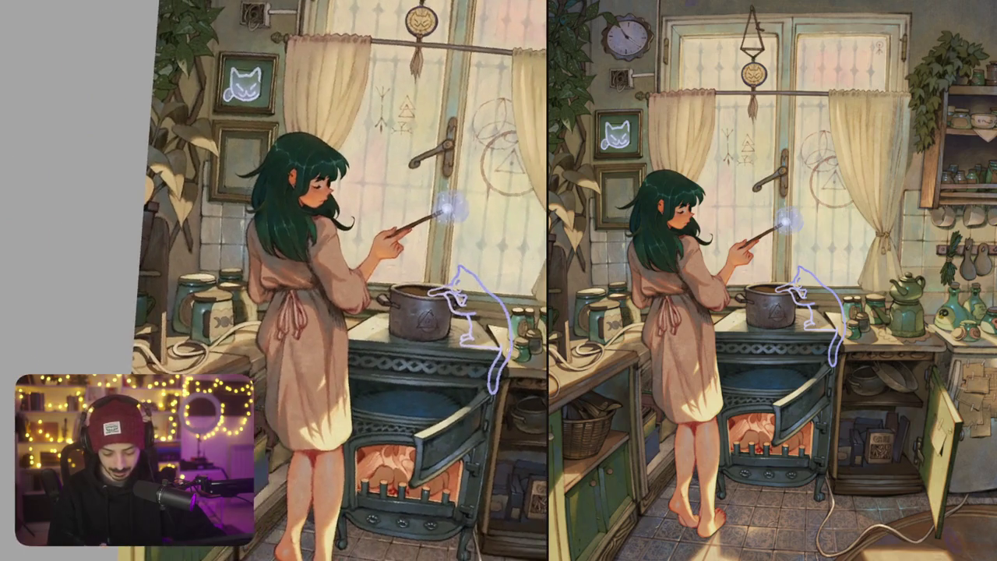
{"action": "scroll", "coordinate": [351, 350], "scroll_direction": "up", "scroll_amount": 6}
{"action": "scroll", "coordinate": [272, 280], "scroll_direction": "down", "scroll_amount": 1}
Zoom out to view the pot-side cat in the illustration
{"action": "scroll", "coordinate": [272, 280], "scroll_direction": "down", "scroll_amount": 4}
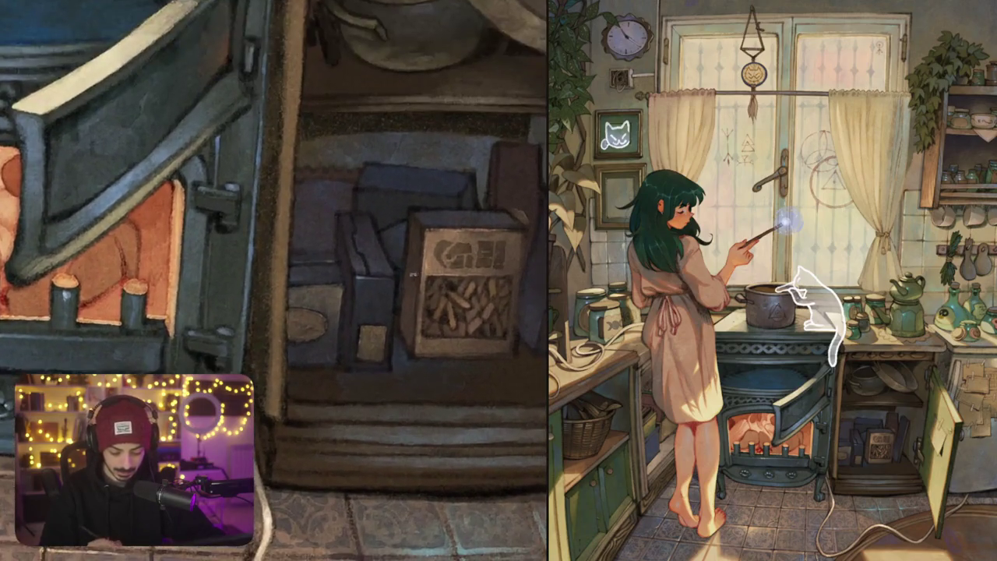
Undo the stray stroke and sketch a small white cat outline with an eye over the wood box
{"action": "key", "text": "ctrl+z"}
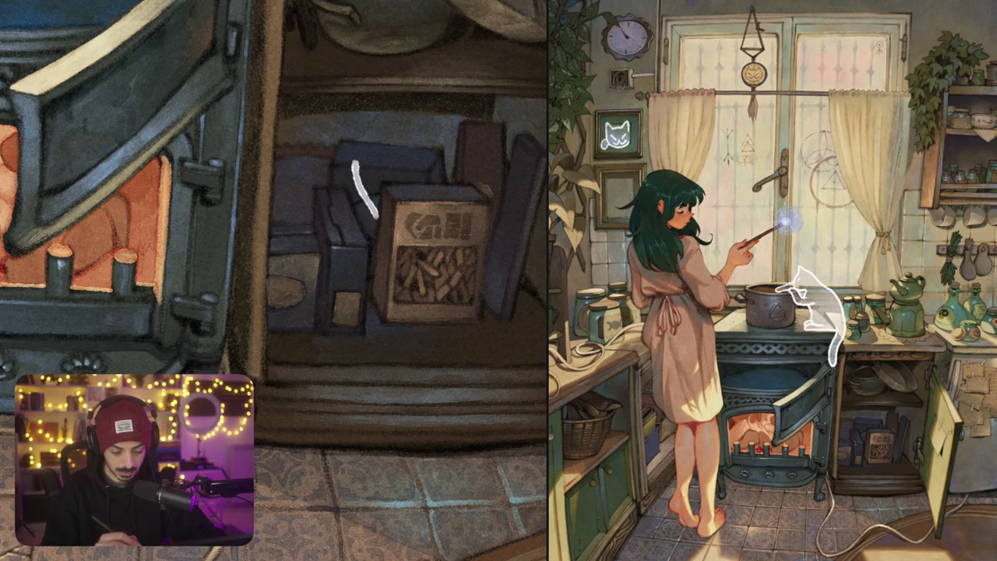
{"action": "mouse_move", "coordinate": [372, 221]}
{"action": "left_mouse_down"}
{"action": "mouse_move", "coordinate": [354, 136]}
{"action": "mouse_move", "coordinate": [433, 174]}
{"action": "left_mouse_up"}
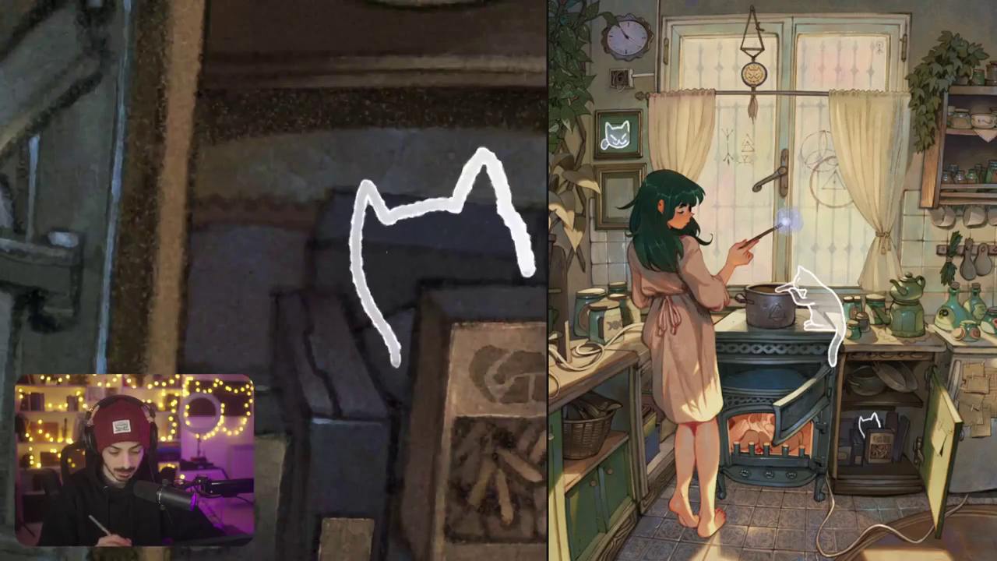
{"action": "left_click_drag", "start_coordinate": [377, 243], "coordinate": [403, 263]}
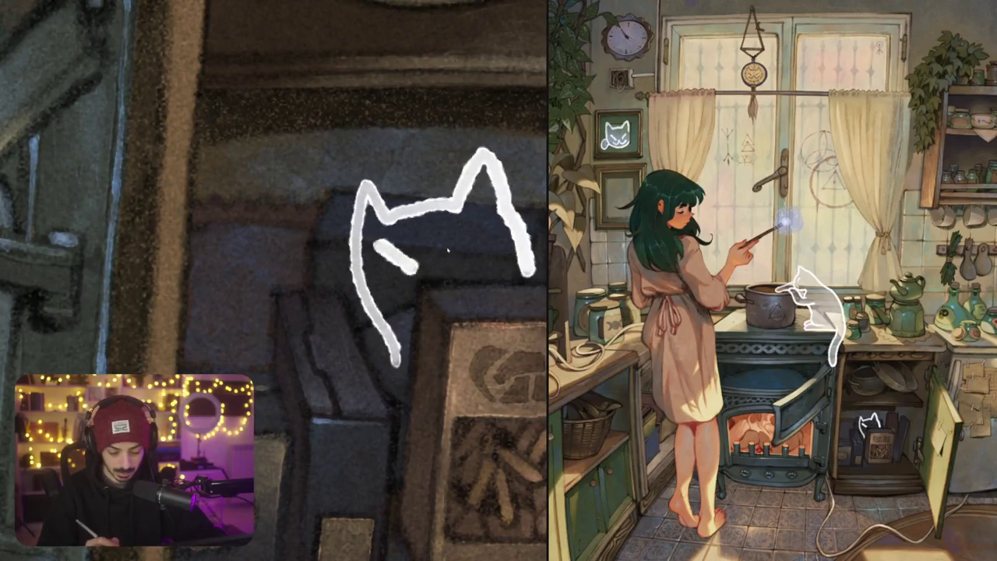
Retry the cat's eyes several times, then undo the entire cat sketch
{"action": "key", "text": "ctrl+z"}
{"action": "mouse_move", "coordinate": [377, 243]}
{"action": "left_mouse_down"}
{"action": "mouse_move", "coordinate": [408, 261]}
{"action": "mouse_move", "coordinate": [471, 219]}
{"action": "left_mouse_up"}
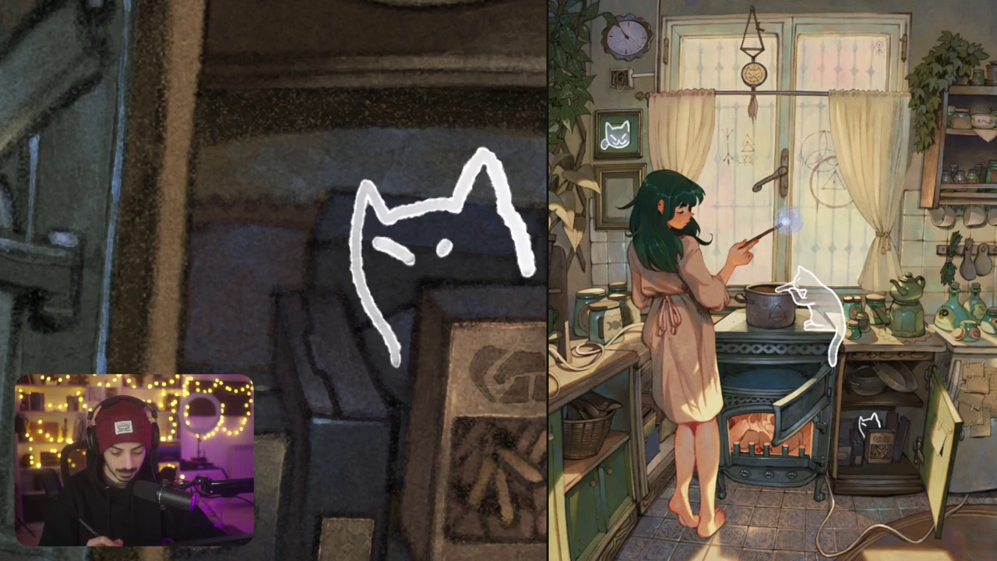
{"action": "key", "text": "ctrl+z"}
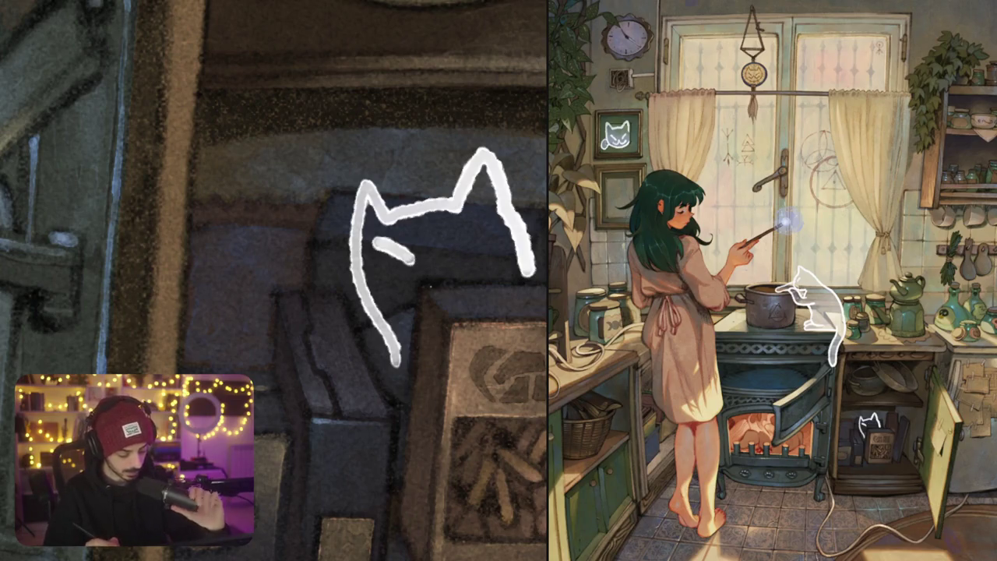
{"action": "key", "text": "ctrl+z"}
{"action": "left_click_drag", "start_coordinate": [382, 242], "coordinate": [421, 257]}
{"action": "key", "text": "ctrl+z"}
{"action": "scroll", "coordinate": [464, 247], "scroll_direction": "down", "scroll_amount": 3}
{"action": "key", "text": "ctrl+z"}
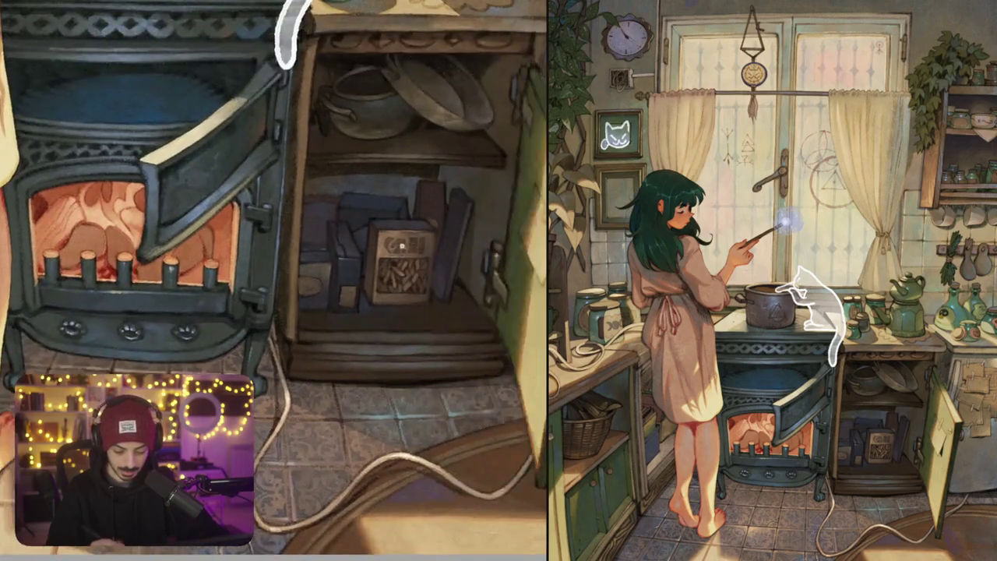
Undo the leftover stroke and draw a white cat head with ears, eye and facial curve
{"action": "scroll", "coordinate": [402, 247], "scroll_direction": "up", "scroll_amount": 2}
{"action": "scroll", "coordinate": [401, 248], "scroll_direction": "up", "scroll_amount": 2}
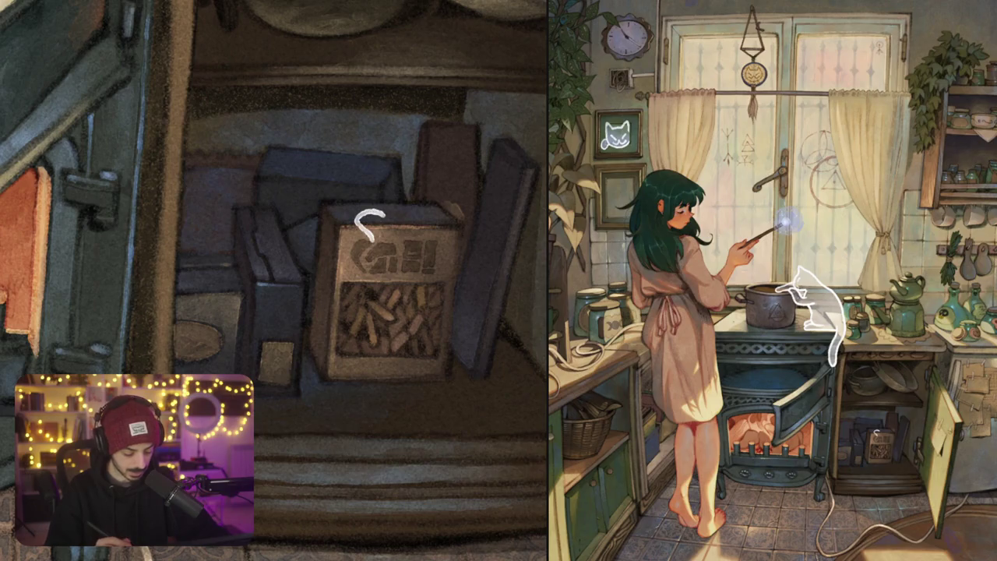
{"action": "key", "text": "ctrl+z"}
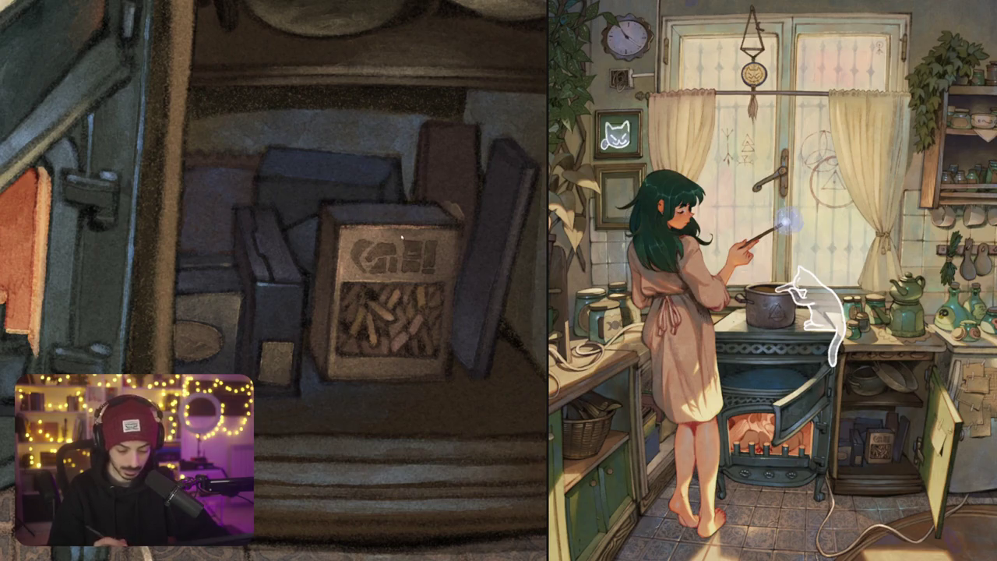
{"action": "left_click_drag", "start_coordinate": [360, 276], "coordinate": [379, 267]}
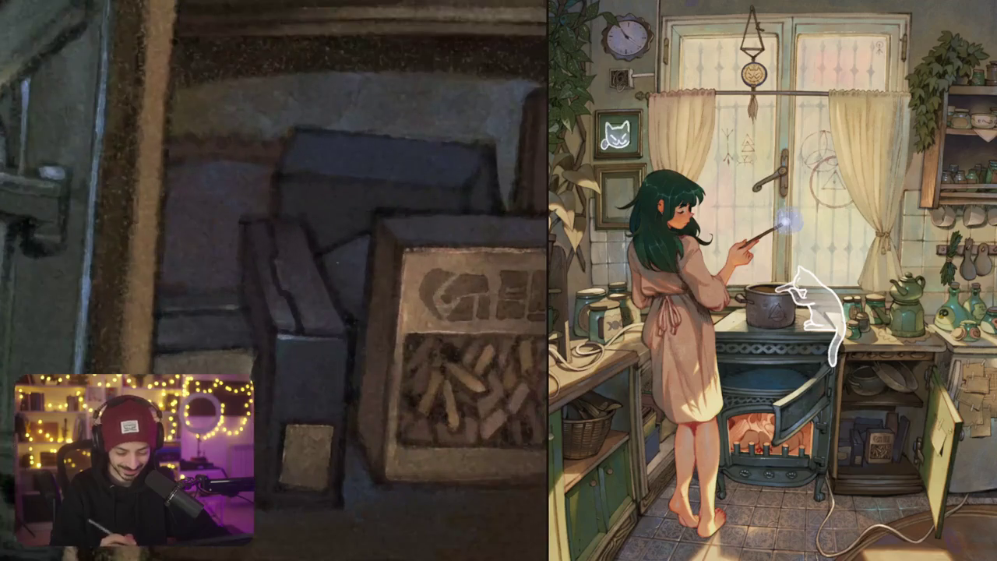
{"action": "mouse_move", "coordinate": [331, 279]}
{"action": "left_mouse_down"}
{"action": "mouse_move", "coordinate": [343, 137]}
{"action": "mouse_move", "coordinate": [433, 156]}
{"action": "mouse_move", "coordinate": [438, 209]}
{"action": "left_mouse_up"}
{"action": "mouse_move", "coordinate": [331, 148]}
{"action": "left_mouse_down"}
{"action": "mouse_move", "coordinate": [350, 182]}
{"action": "mouse_move", "coordinate": [405, 158]}
{"action": "left_mouse_up"}
{"action": "left_click_drag", "start_coordinate": [327, 192], "coordinate": [363, 190]}
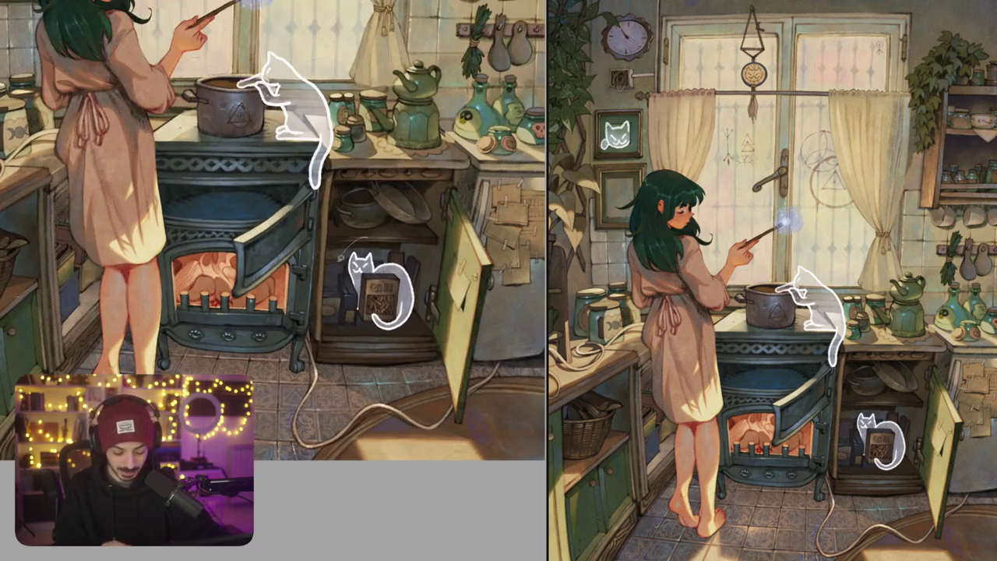
Lasso the curled cat and box and scale the cat down slightly with Ctrl+T
{"action": "left_click_drag", "start_coordinate": [362, 250], "coordinate": [360, 243]}
{"action": "key", "text": "ctrl+t"}
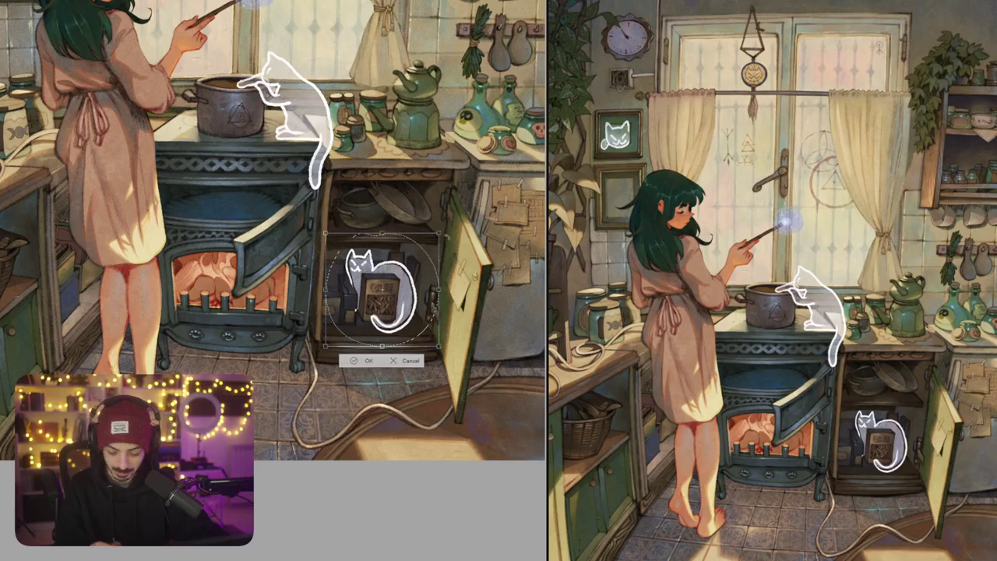
{"action": "left_click_drag", "start_coordinate": [439, 232], "coordinate": [428, 257]}
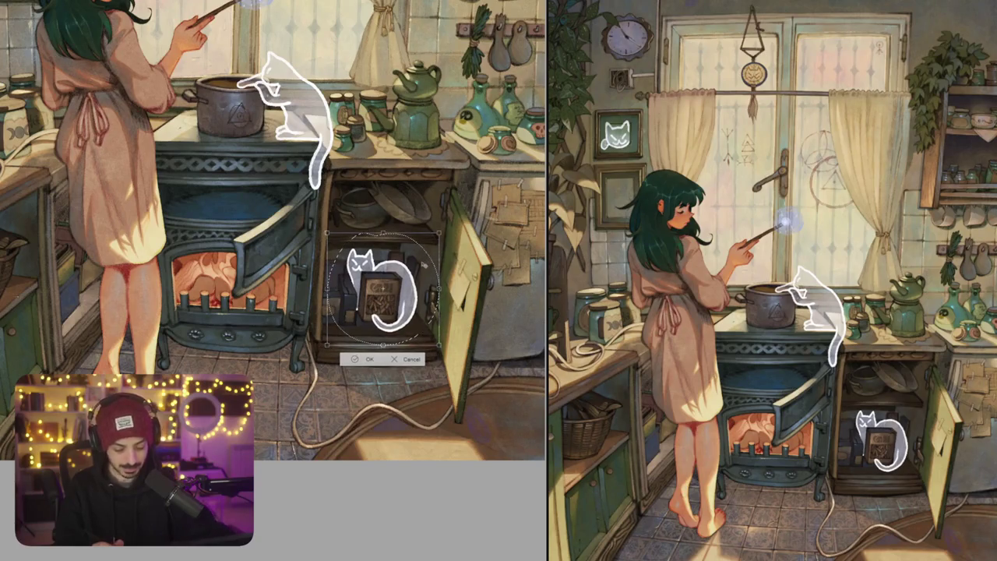
{"action": "key", "text": "Return"}
Rotate, zoom and pan the canvas view to inspect the resized cat
{"action": "scroll", "coordinate": [454, 221], "scroll_direction": "up", "scroll_amount": 5}
{"action": "scroll", "coordinate": [454, 221], "scroll_direction": "up", "scroll_amount": 1}
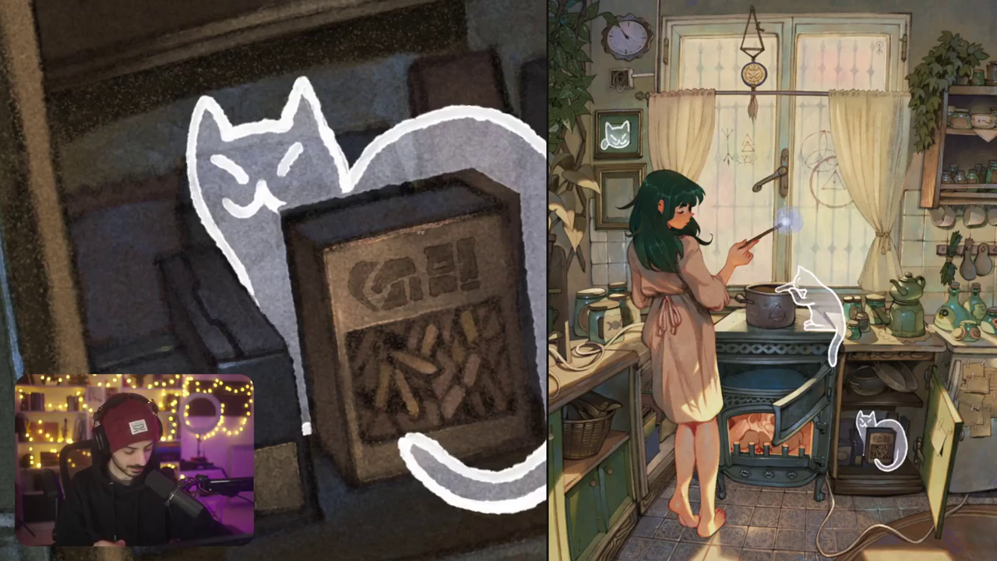
{"action": "scroll", "coordinate": [422, 263], "scroll_direction": "up", "scroll_amount": 1}
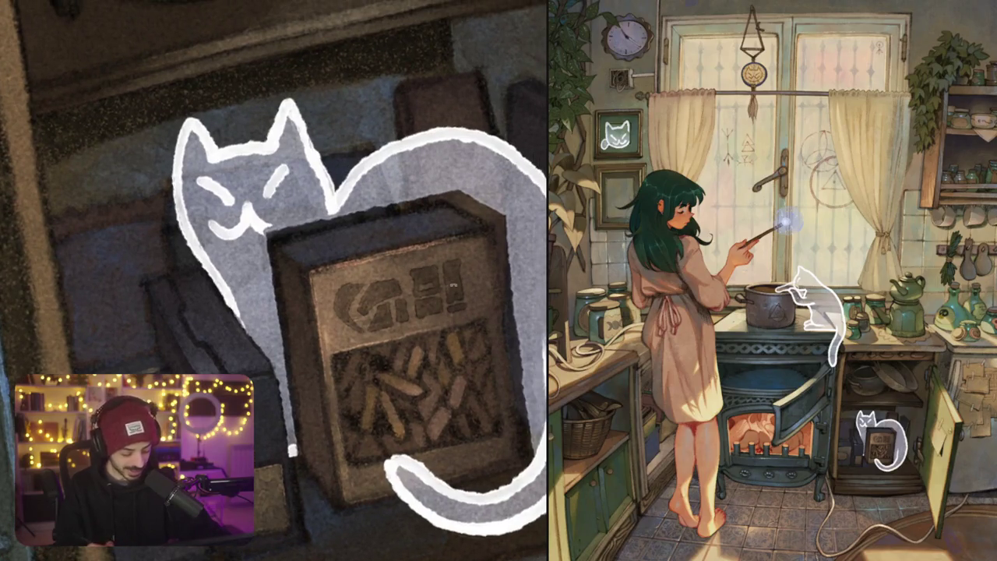
{"action": "left_click_drag", "start_coordinate": [468, 264], "coordinate": [455, 257]}
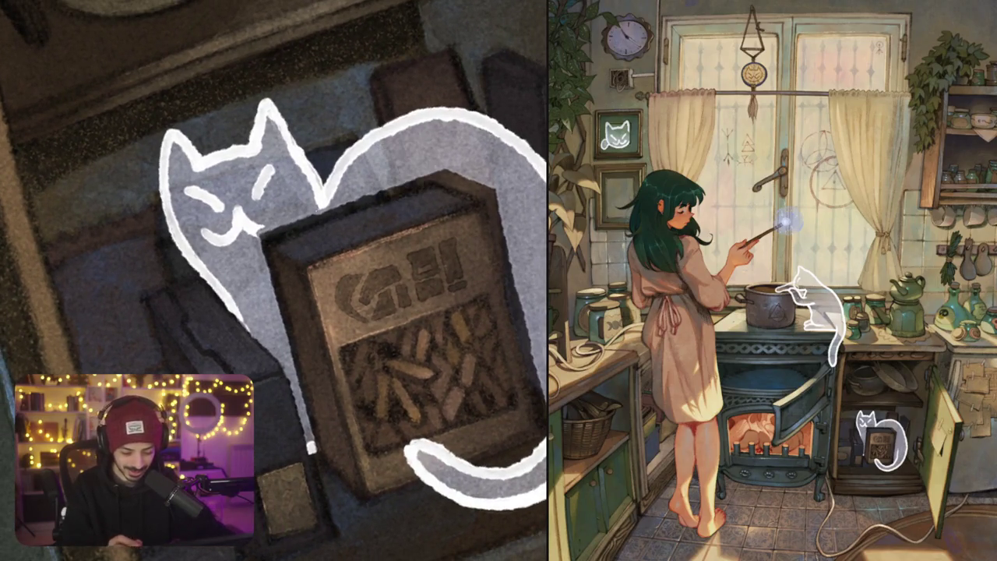
{"action": "left_click_drag", "start_coordinate": [431, 175], "coordinate": [436, 187]}
{"action": "mouse_move", "coordinate": [483, 272]}
{"action": "left_mouse_down"}
{"action": "mouse_move", "coordinate": [401, 156]}
{"action": "mouse_move", "coordinate": [411, 320]}
{"action": "mouse_move", "coordinate": [390, 414]}
{"action": "left_mouse_up"}
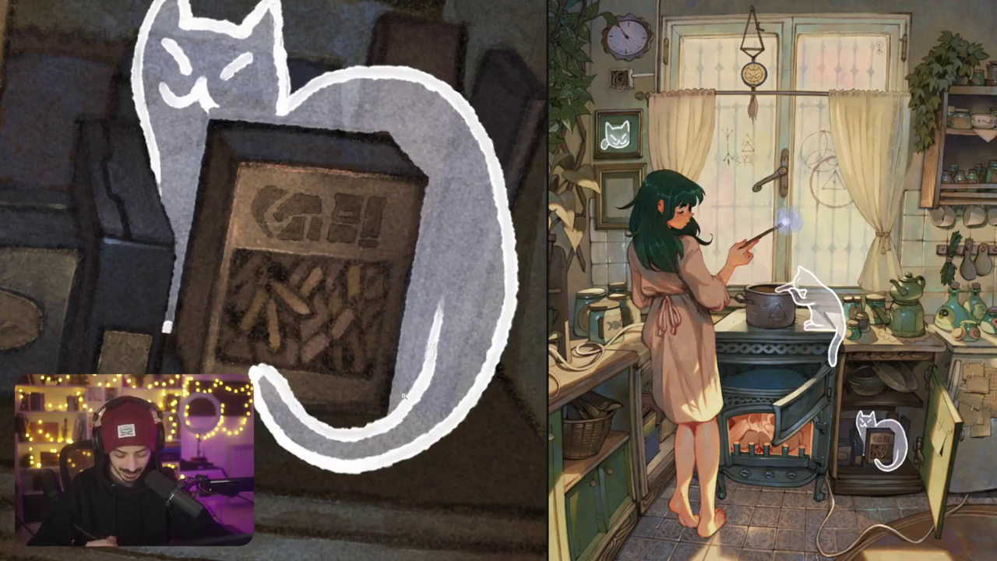
{"action": "scroll", "coordinate": [274, 280], "scroll_direction": "down", "scroll_amount": 5}
{"action": "scroll", "coordinate": [274, 280], "scroll_direction": "down", "scroll_amount": 5}
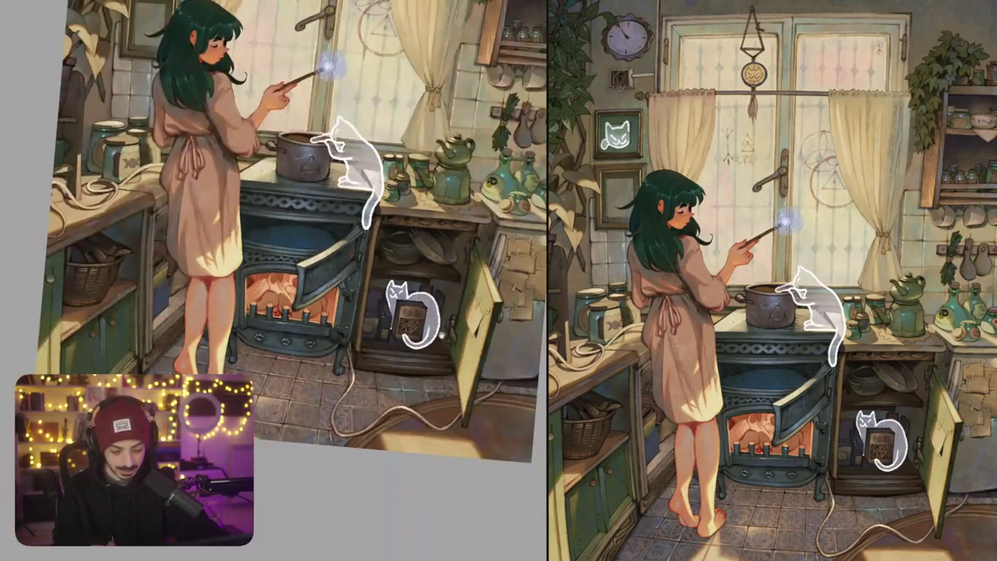
Zoom out to the whole canvas, then zoom in on the left curtain by the cat frame
{"action": "scroll", "coordinate": [381, 225], "scroll_direction": "down", "scroll_amount": 3}
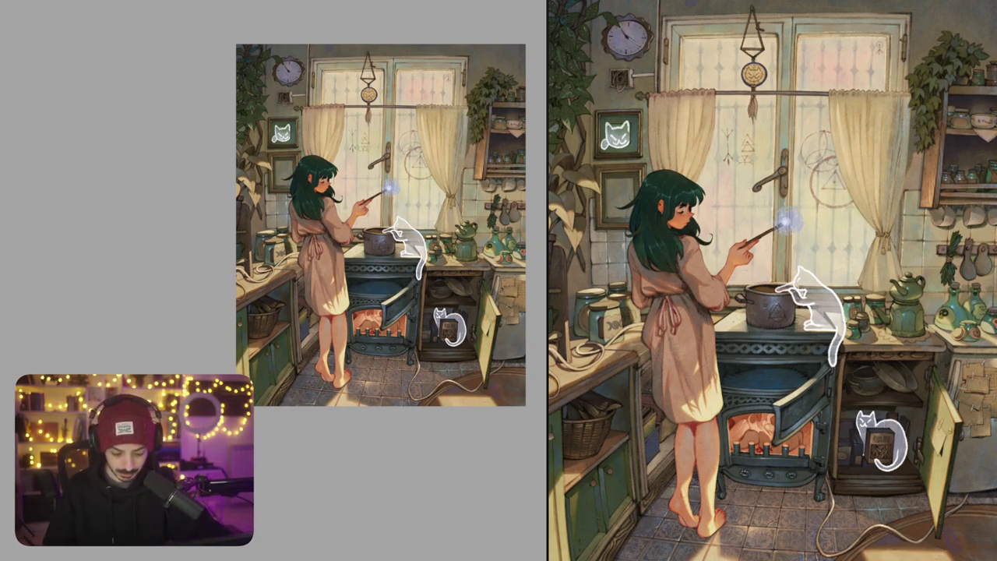
{"action": "scroll", "coordinate": [307, 118], "scroll_direction": "up", "scroll_amount": 5}
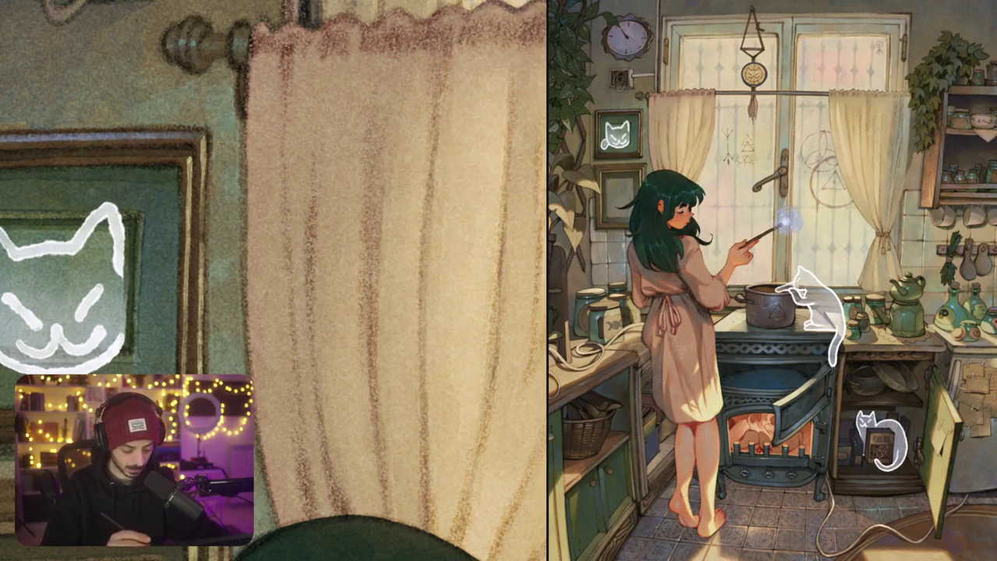
Dab two small flower marks on the curtain, then undo the faint marks
{"action": "mouse_move", "coordinate": [278, 177]}
{"action": "left_mouse_down"}
{"action": "mouse_move", "coordinate": [278, 154]}
{"action": "mouse_move", "coordinate": [280, 180]}
{"action": "mouse_move", "coordinate": [262, 177]}
{"action": "mouse_move", "coordinate": [278, 210]}
{"action": "mouse_move", "coordinate": [297, 190]}
{"action": "mouse_move", "coordinate": [299, 200]}
{"action": "mouse_move", "coordinate": [293, 153]}
{"action": "left_mouse_up"}
{"action": "scroll", "coordinate": [274, 280], "scroll_direction": "down", "scroll_amount": 5}
{"action": "scroll", "coordinate": [273, 280], "scroll_direction": "up", "scroll_amount": 3}
{"action": "scroll", "coordinate": [274, 280], "scroll_direction": "up", "scroll_amount": 3}
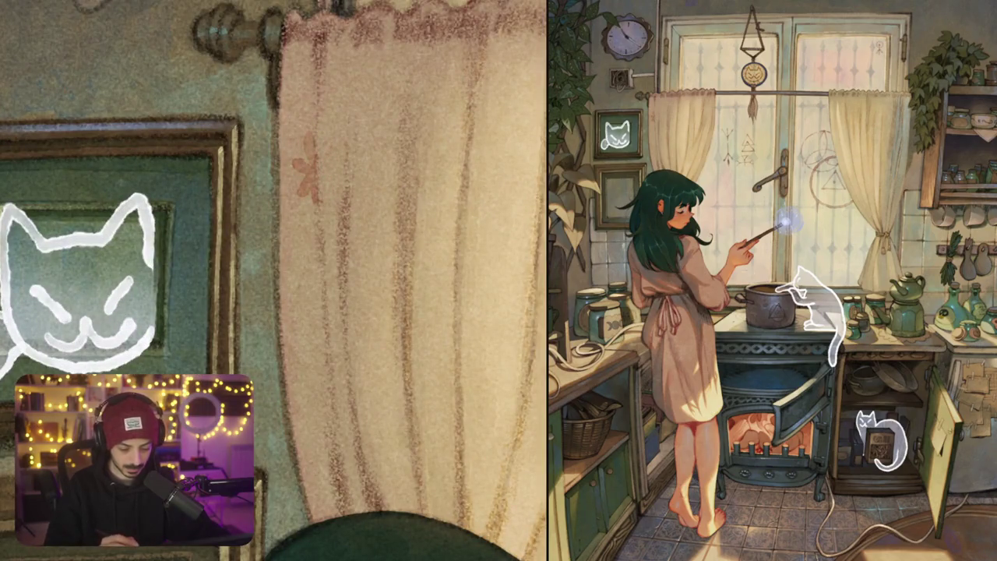
{"action": "mouse_move", "coordinate": [329, 235]}
{"action": "left_mouse_down"}
{"action": "mouse_move", "coordinate": [326, 265]}
{"action": "mouse_move", "coordinate": [339, 254]}
{"action": "mouse_move", "coordinate": [339, 282]}
{"action": "left_mouse_up"}
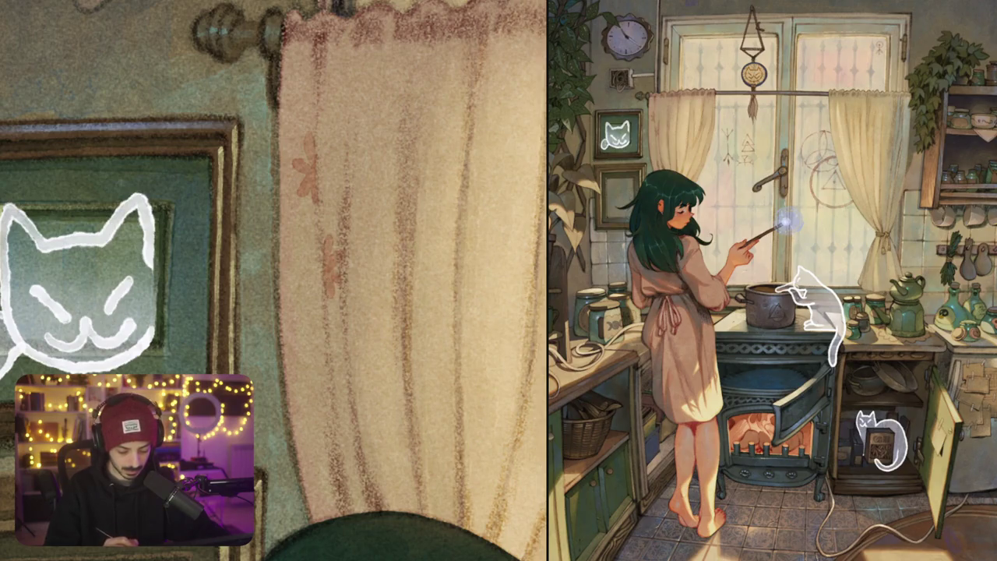
{"action": "scroll", "coordinate": [376, 273], "scroll_direction": "down", "scroll_amount": 5}
{"action": "scroll", "coordinate": [376, 271], "scroll_direction": "up", "scroll_amount": 5}
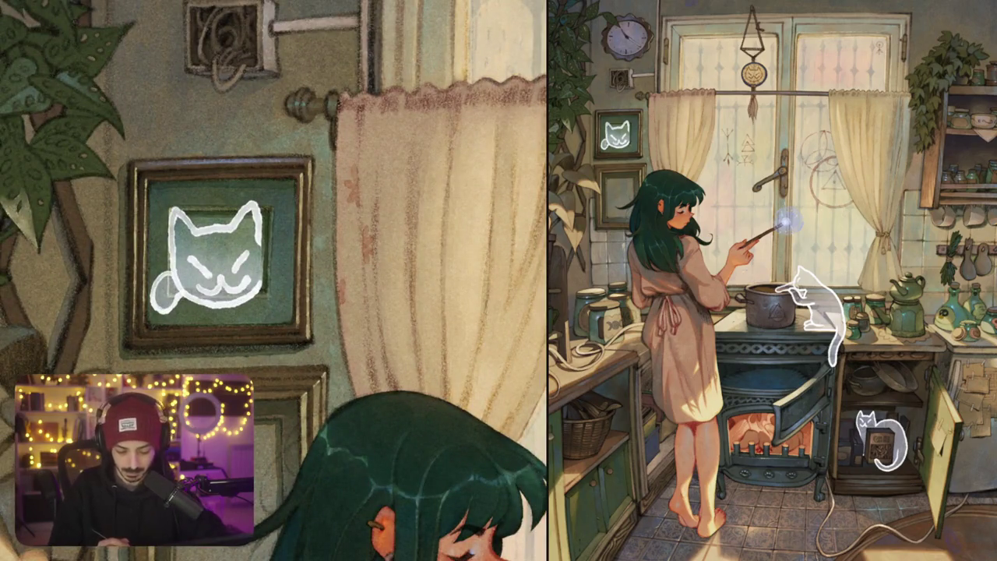
{"action": "key", "text": "ctrl+z"}
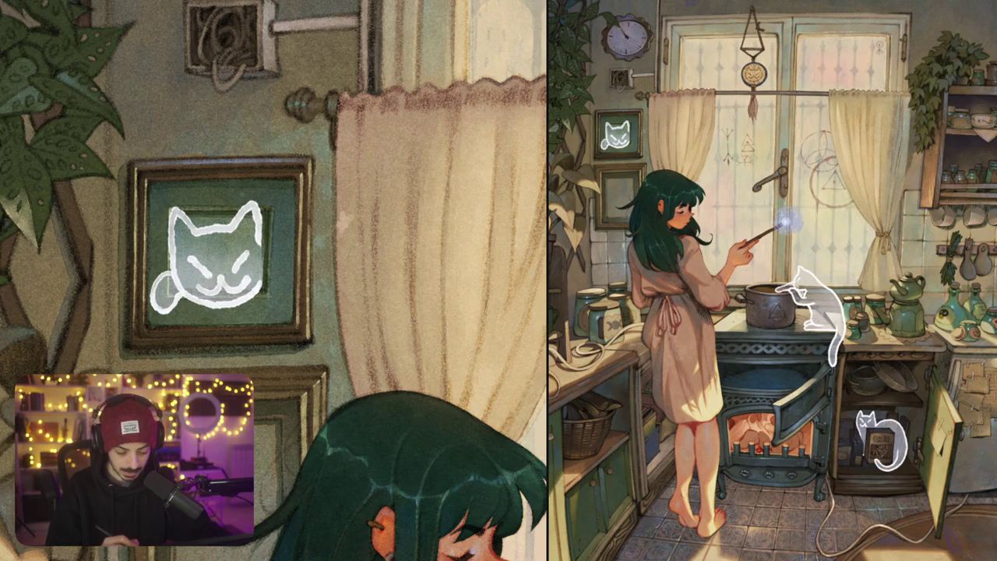
{"action": "key", "text": "ctrl+z"}
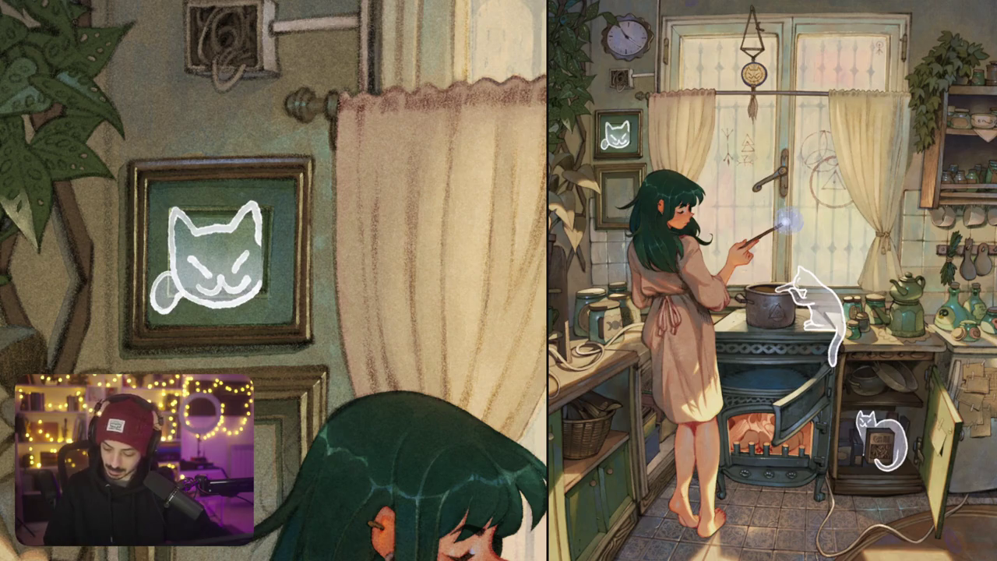
Paint a small light flower with petals on the curtain, then undo it
{"action": "left_click_drag", "start_coordinate": [389, 202], "coordinate": [391, 226]}
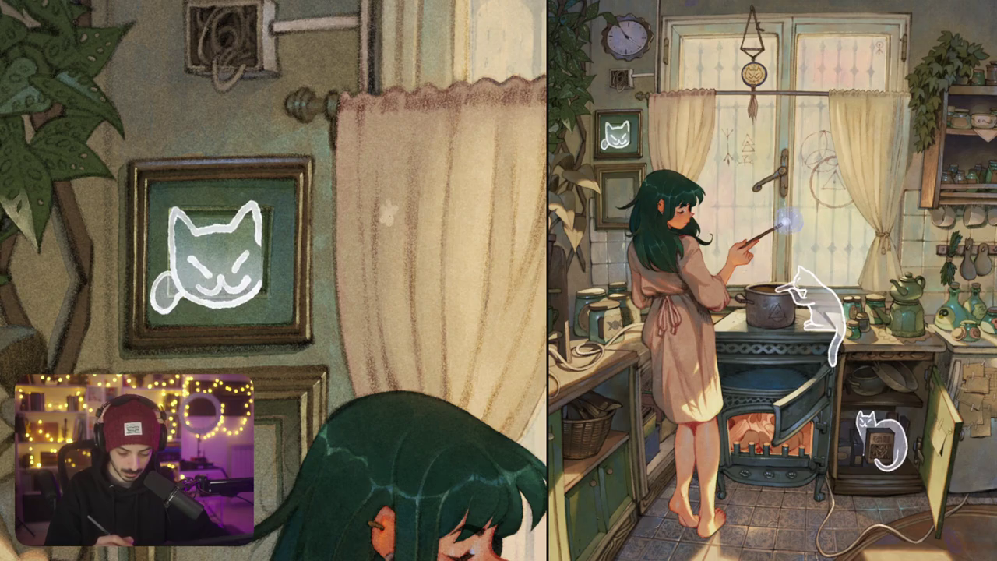
{"action": "scroll", "coordinate": [393, 220], "scroll_direction": "down", "scroll_amount": 5}
{"action": "scroll", "coordinate": [430, 210], "scroll_direction": "up", "scroll_amount": 5}
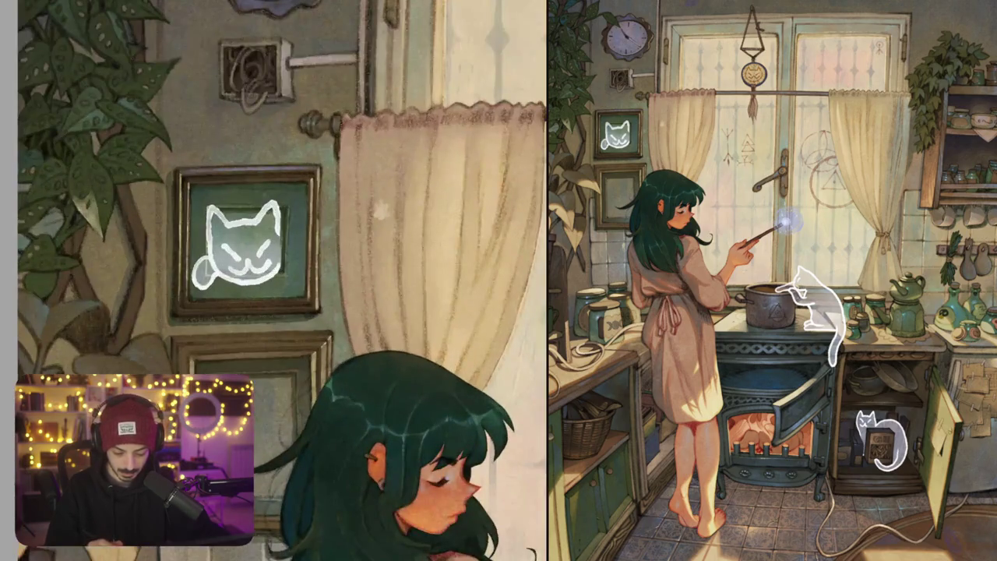
{"action": "scroll", "coordinate": [382, 204], "scroll_direction": "up", "scroll_amount": 3}
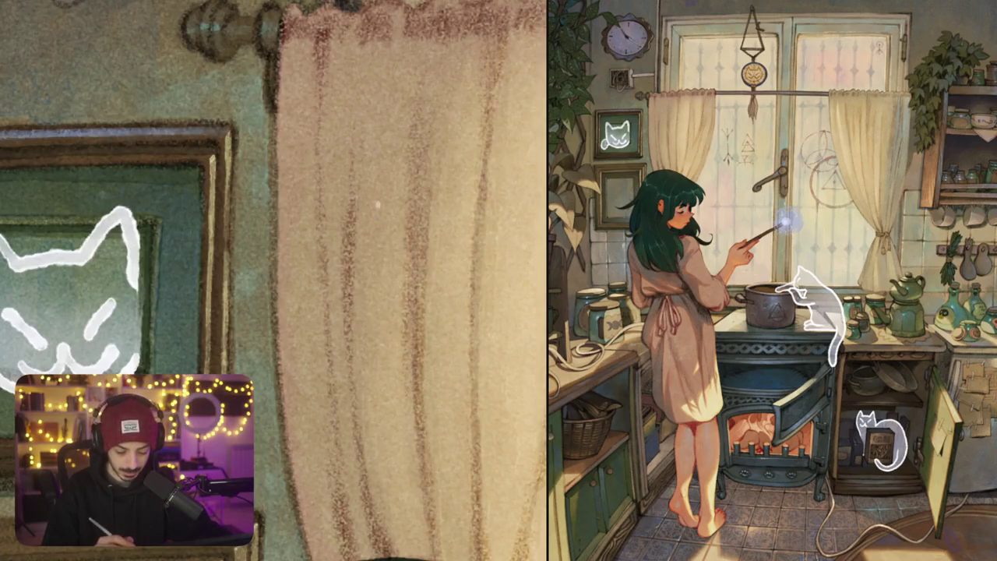
{"action": "left_click_drag", "start_coordinate": [382, 219], "coordinate": [369, 222]}
{"action": "left_click_drag", "start_coordinate": [379, 227], "coordinate": [373, 224]}
{"action": "key", "text": "ctrl+z"}
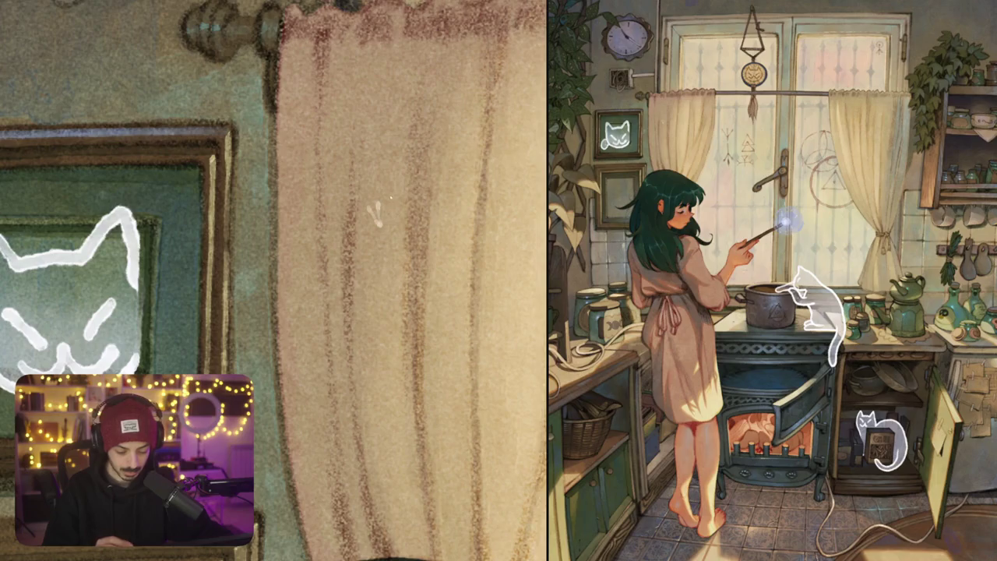
{"action": "key", "text": "ctrl+z"}
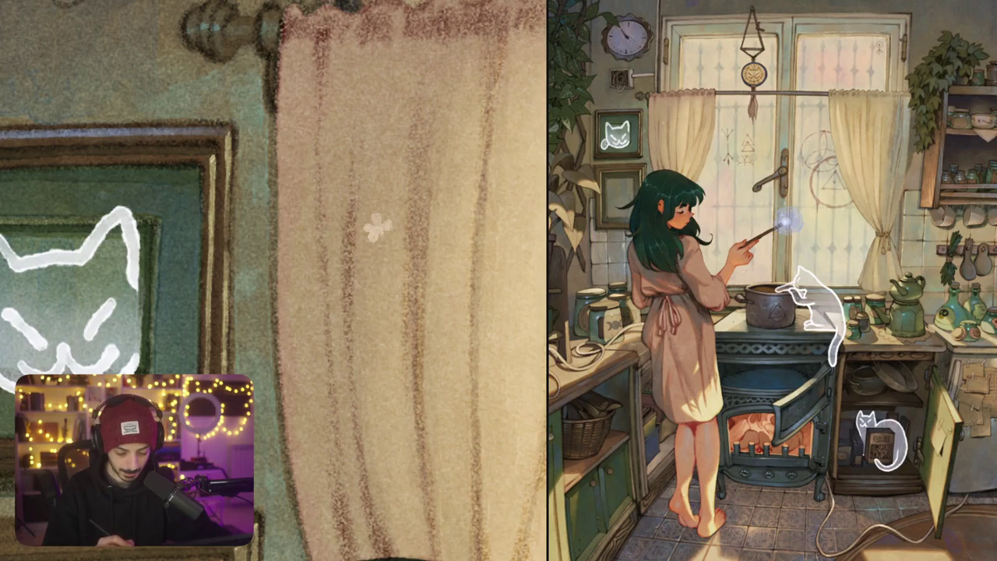
Adjust the zoom on the curtain, start another flower stroke and undo it
{"action": "scroll", "coordinate": [274, 280], "scroll_direction": "down", "scroll_amount": 5}
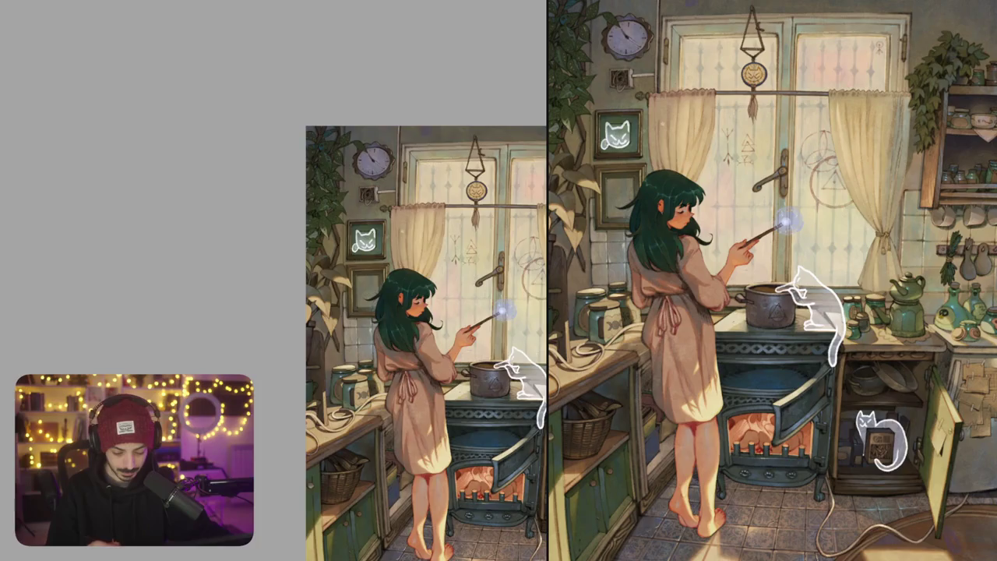
{"action": "scroll", "coordinate": [409, 240], "scroll_direction": "up", "scroll_amount": 5}
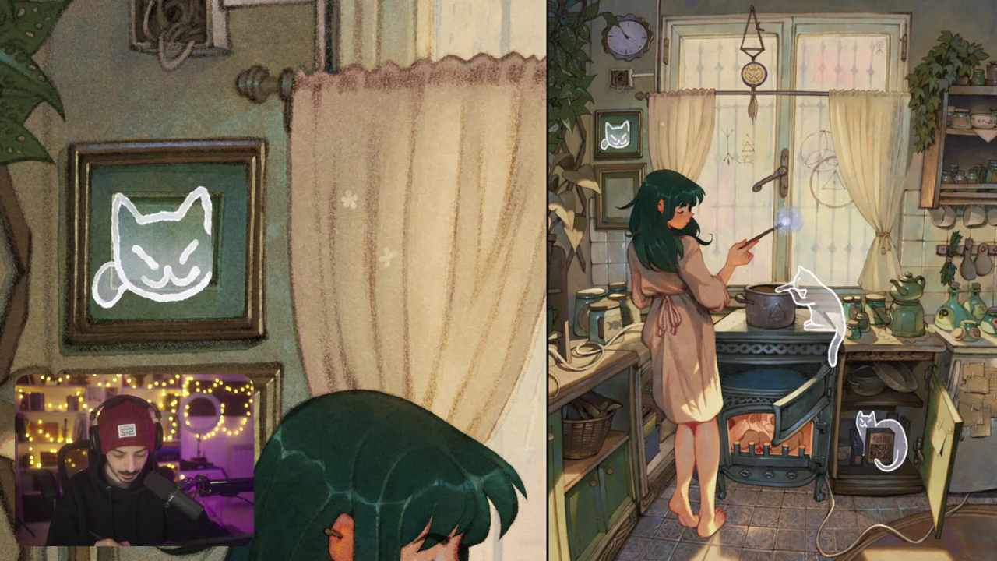
{"action": "scroll", "coordinate": [449, 346], "scroll_direction": "down", "scroll_amount": 3}
{"action": "scroll", "coordinate": [449, 347], "scroll_direction": "down", "scroll_amount": 1}
{"action": "scroll", "coordinate": [449, 346], "scroll_direction": "down", "scroll_amount": 2}
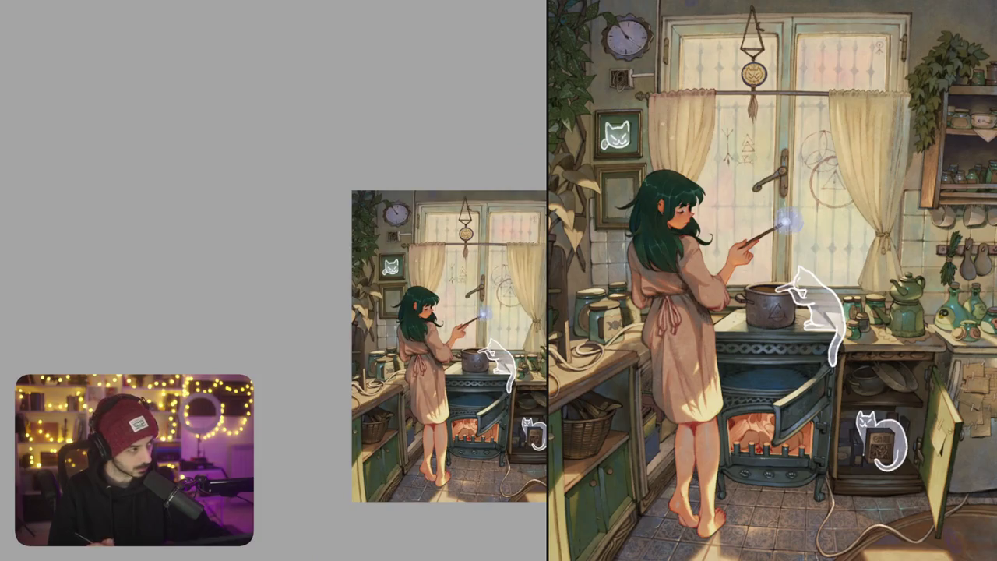
{"action": "scroll", "coordinate": [421, 266], "scroll_direction": "up", "scroll_amount": 5}
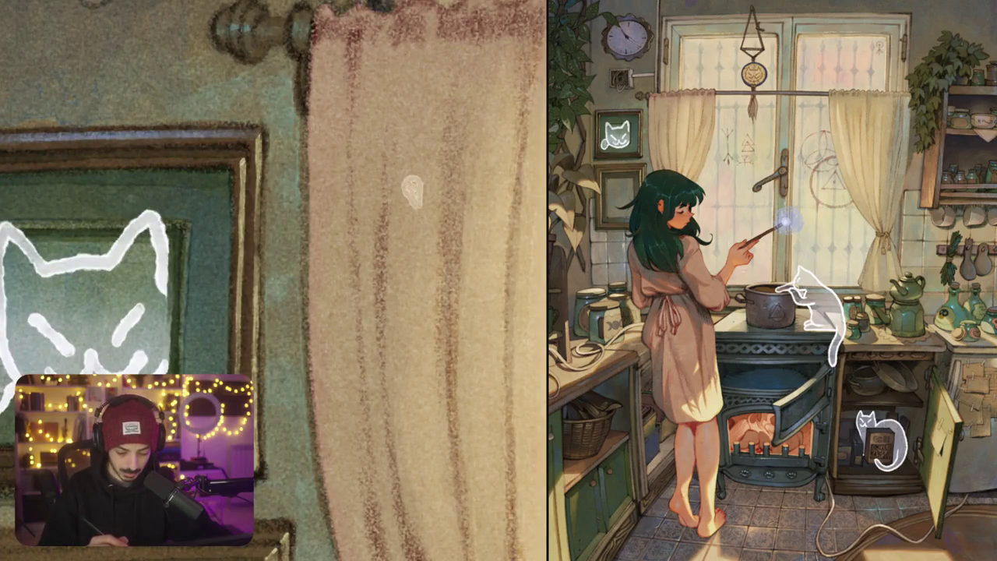
{"action": "left_click_drag", "start_coordinate": [411, 193], "coordinate": [397, 221]}
{"action": "key", "text": "ctrl+z"}
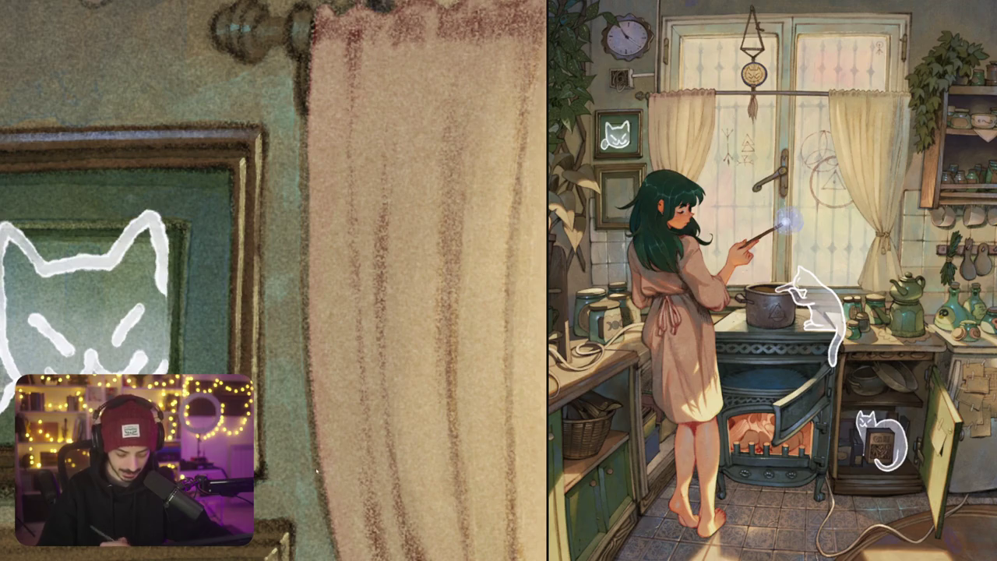
Paint and lighten a reddish-pink flower, view the whole artwork, then undo the flower
{"action": "left_click_drag", "start_coordinate": [394, 226], "coordinate": [412, 267]}
{"action": "left_click_drag", "start_coordinate": [411, 227], "coordinate": [429, 212]}
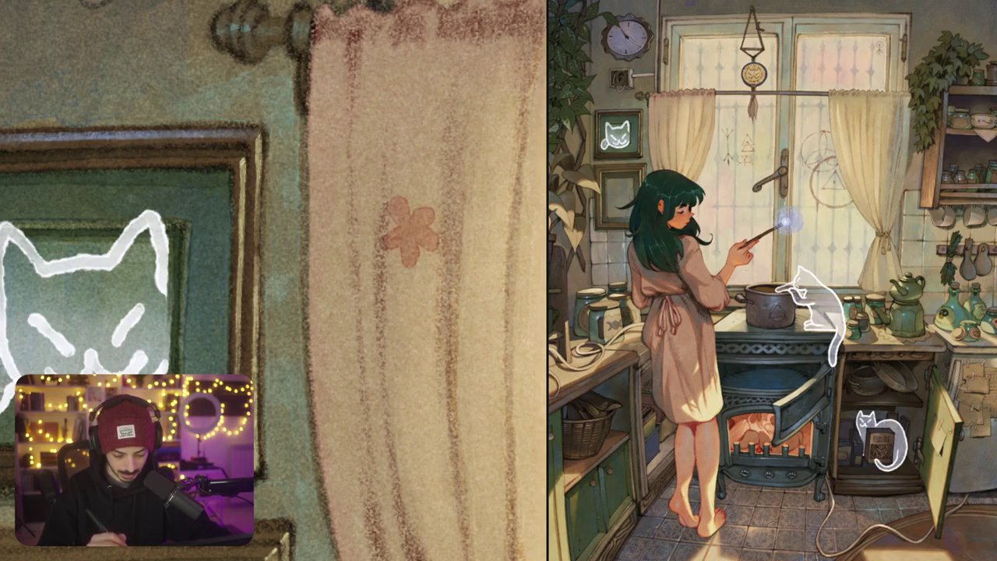
{"action": "scroll", "coordinate": [429, 238], "scroll_direction": "down", "scroll_amount": 5}
{"action": "scroll", "coordinate": [439, 226], "scroll_direction": "up", "scroll_amount": 5}
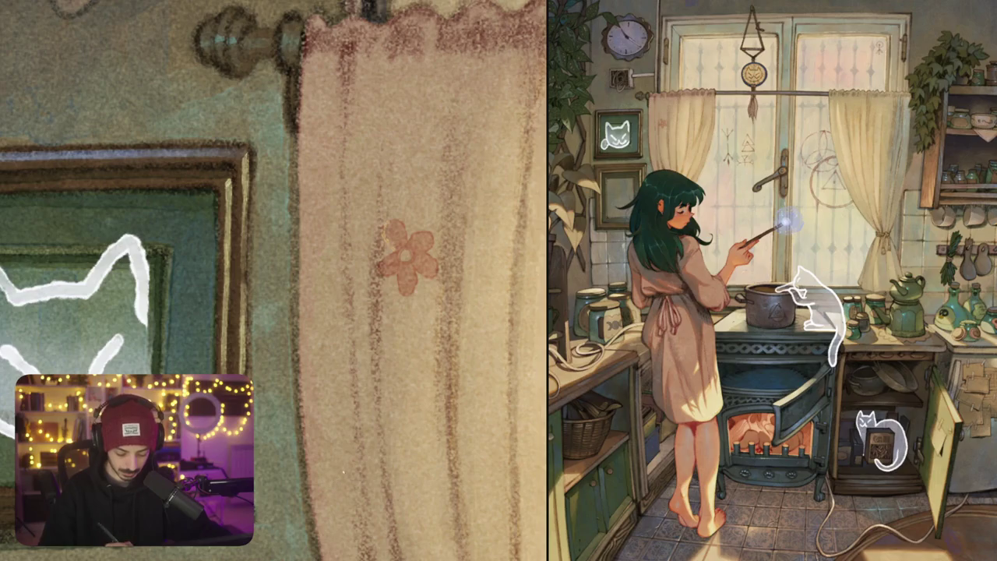
{"action": "left_click_drag", "start_coordinate": [392, 254], "coordinate": [383, 264]}
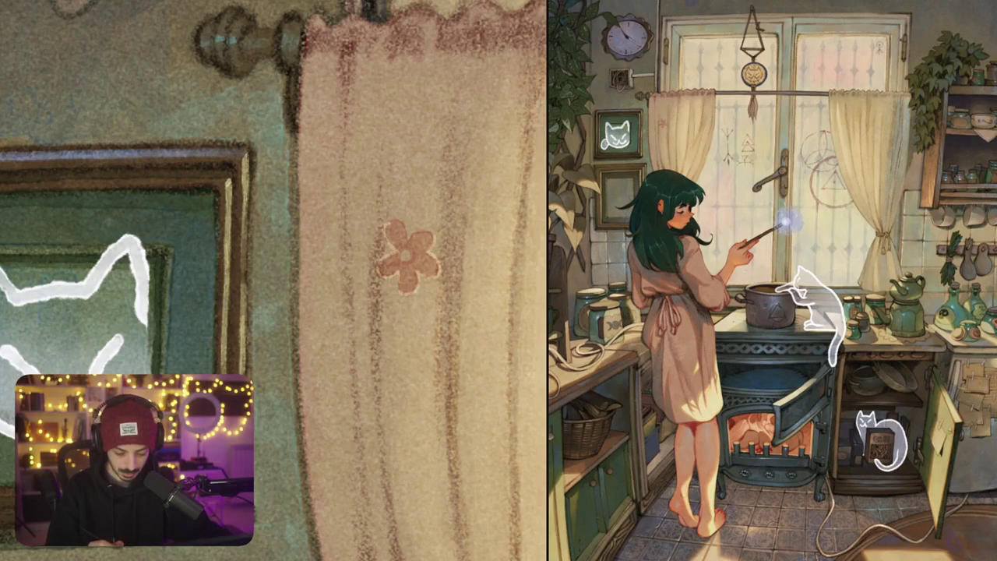
{"action": "key", "text": "ctrl+0"}
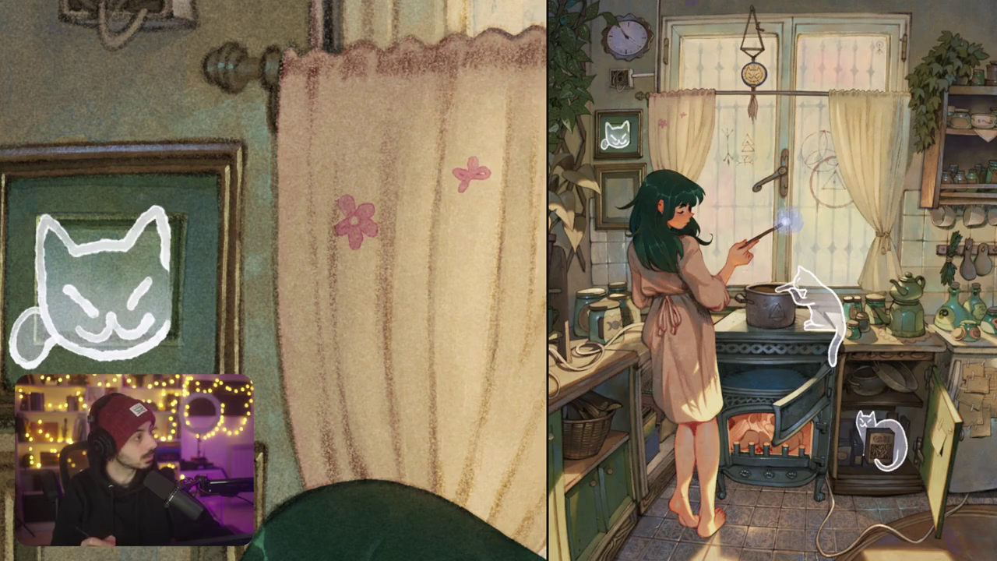
{"action": "key", "text": "ctrl+z"}
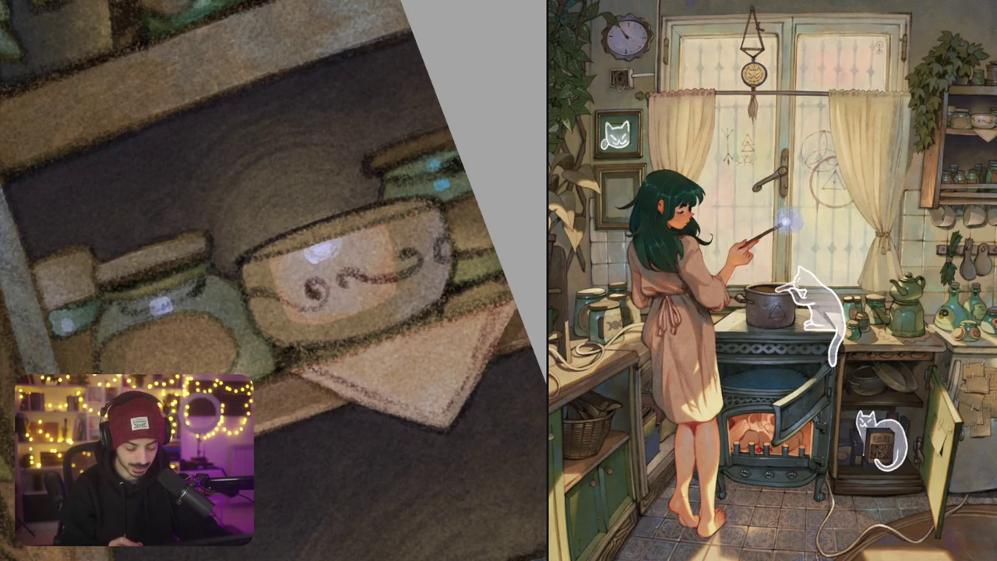
Reset the canvas view to show the whole upright artwork
{"action": "key", "text": "ctrl+0"}
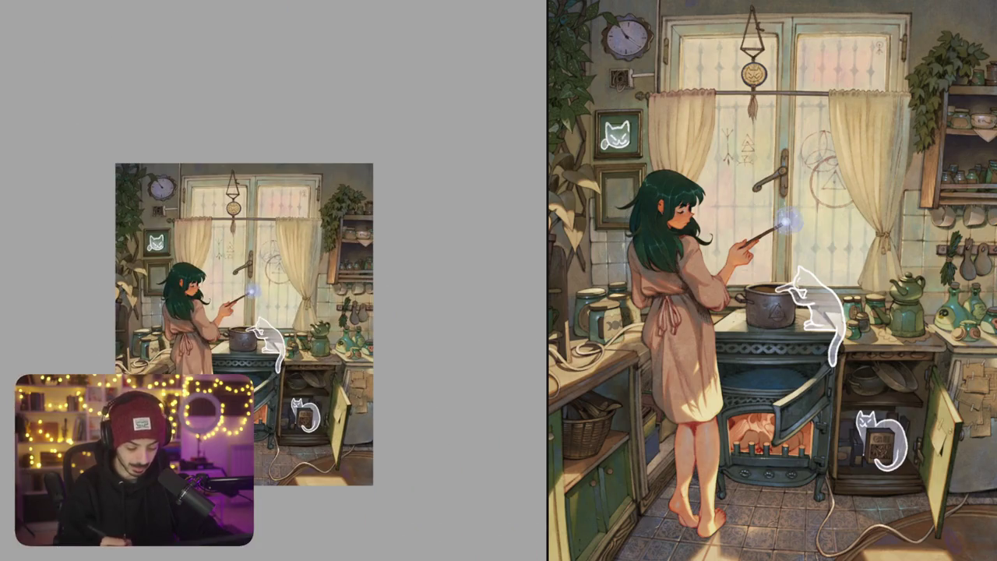
Move and shrink the framed cat doodle with Ctrl+T so it sits centred
{"action": "scroll", "coordinate": [244, 323], "scroll_direction": "up", "scroll_amount": 2}
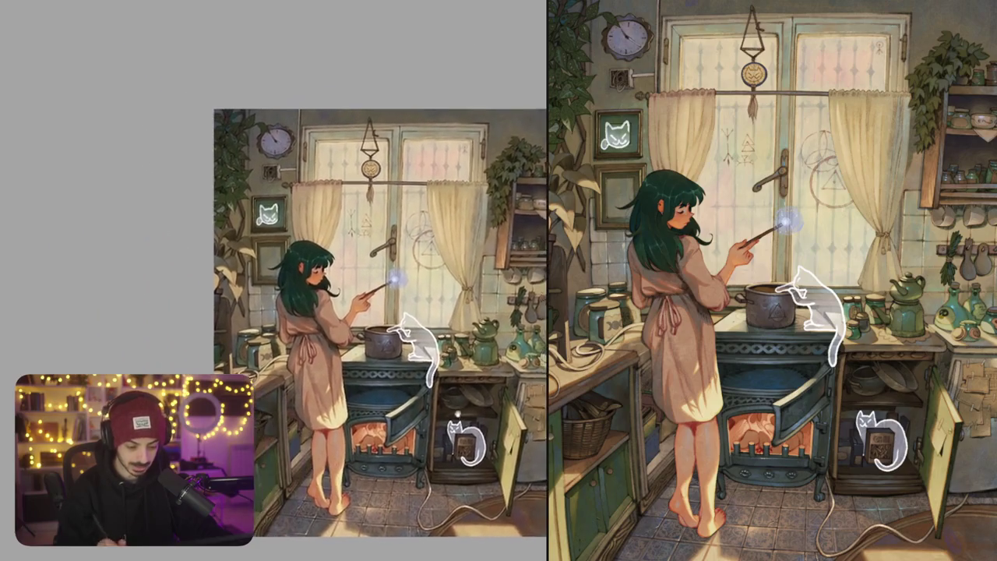
{"action": "scroll", "coordinate": [267, 212], "scroll_direction": "up", "scroll_amount": 5}
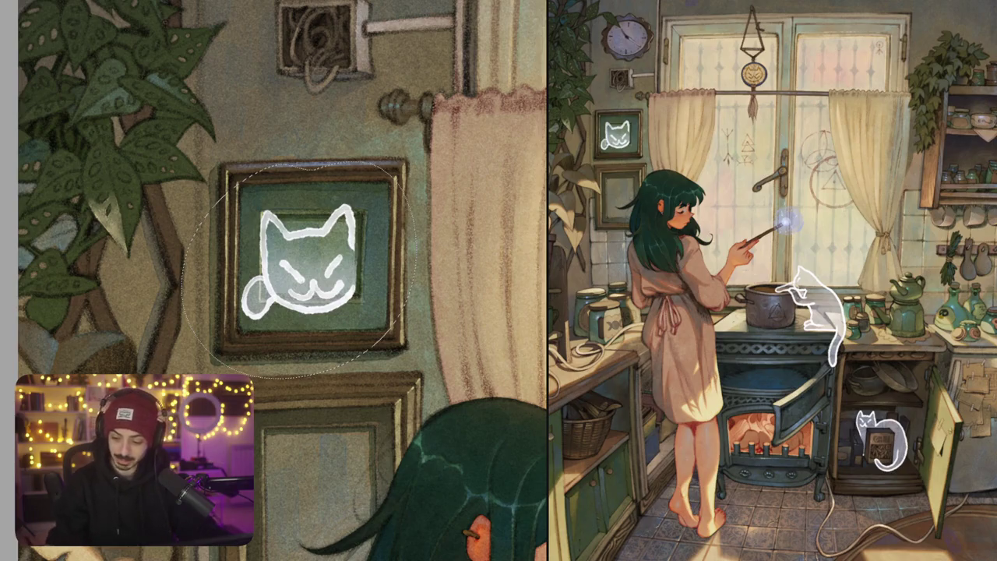
{"action": "key", "text": "ctrl+t"}
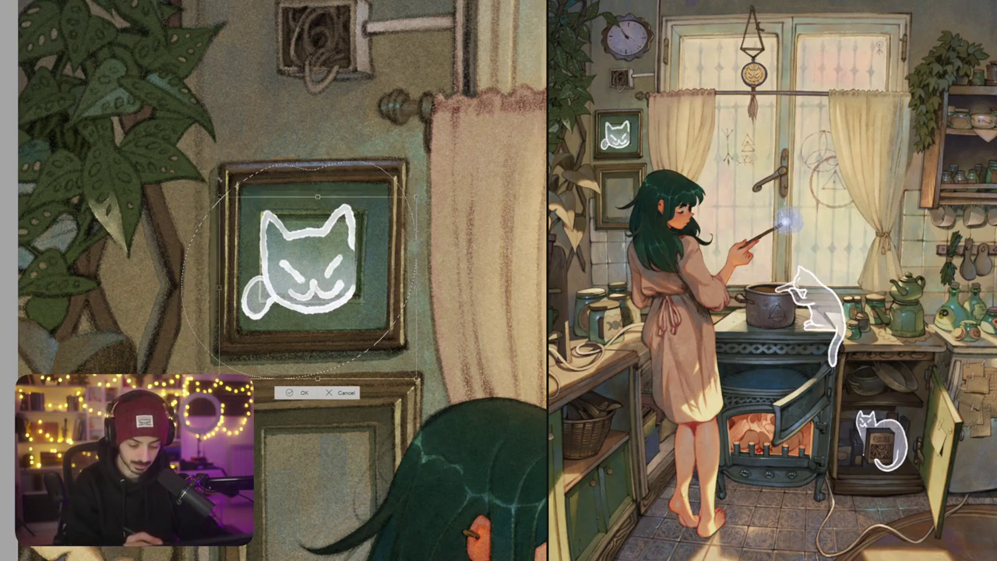
{"action": "left_click_drag", "start_coordinate": [396, 285], "coordinate": [383, 274]}
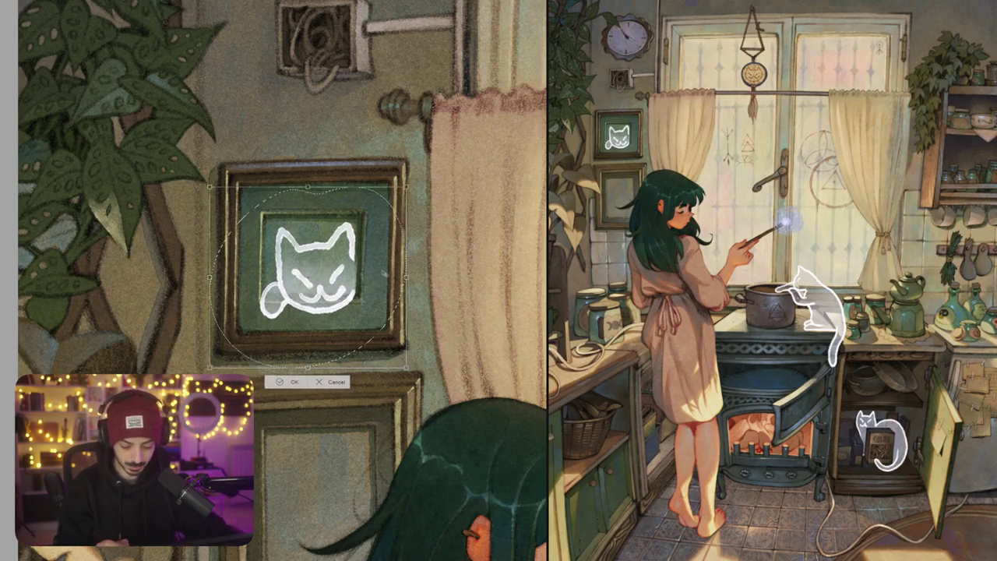
{"action": "key", "text": "Return"}
Zoom and scroll the view around to check the cat inside the wall frame
{"action": "scroll", "coordinate": [384, 274], "scroll_direction": "down", "scroll_amount": 5}
{"action": "scroll", "coordinate": [538, 507], "scroll_direction": "down", "scroll_amount": 2}
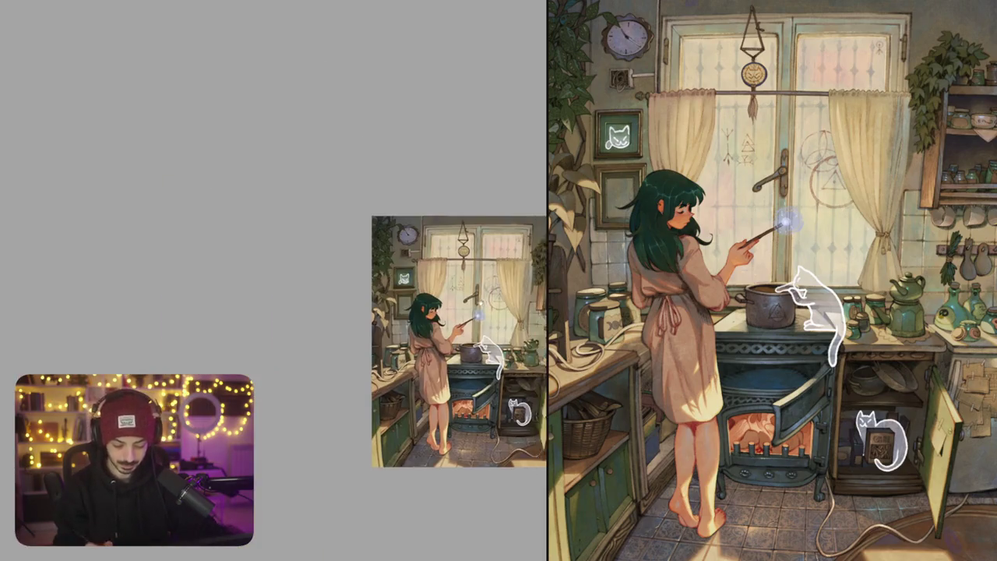
{"action": "scroll", "coordinate": [390, 343], "scroll_direction": "right", "scroll_amount": 5}
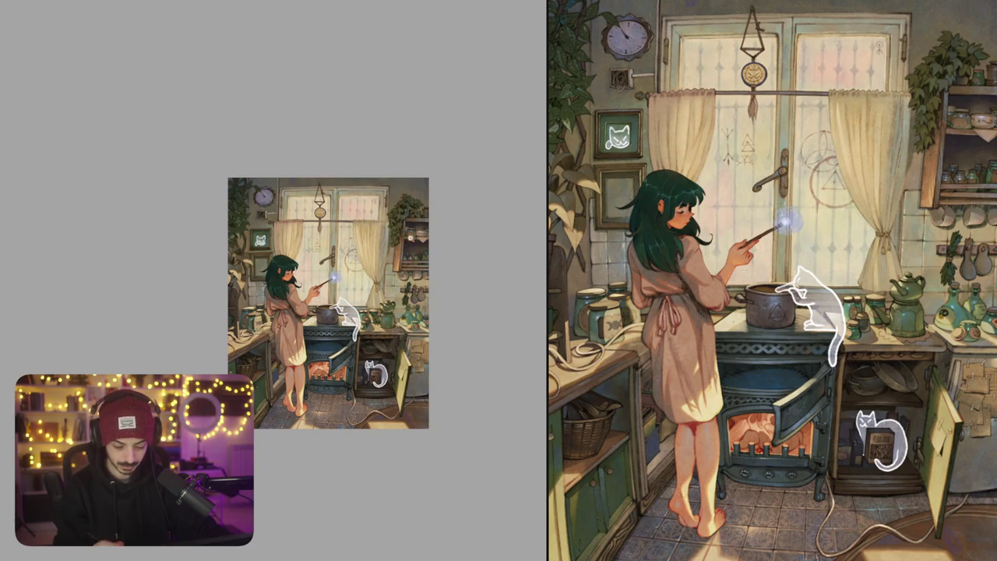
{"action": "scroll", "coordinate": [409, 238], "scroll_direction": "up", "scroll_amount": 10}
{"action": "scroll", "coordinate": [275, 280], "scroll_direction": "up", "scroll_amount": 10}
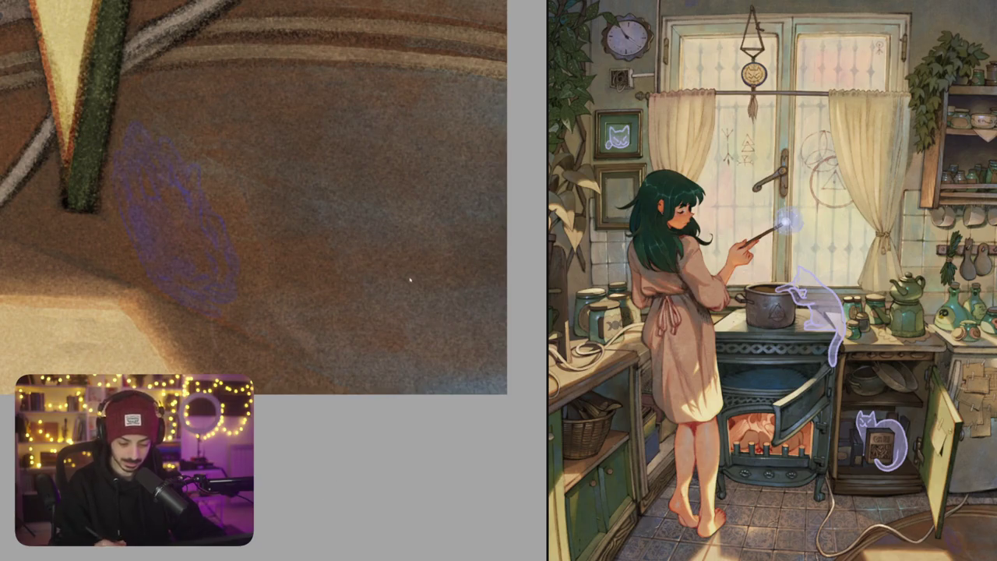
Draw a signature: an outer circle, an inner looping spiral and small marks beneath
{"action": "left_click_drag", "start_coordinate": [389, 243], "coordinate": [366, 327]}
{"action": "key", "text": "ctrl+z"}
{"action": "left_click_drag", "start_coordinate": [389, 220], "coordinate": [436, 249]}
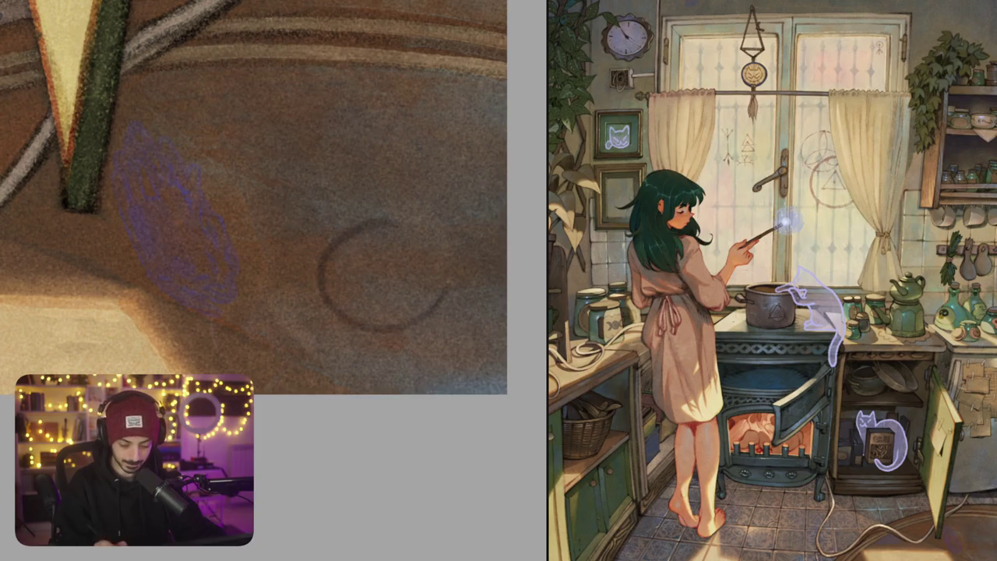
{"action": "left_click_drag", "start_coordinate": [346, 265], "coordinate": [406, 276]}
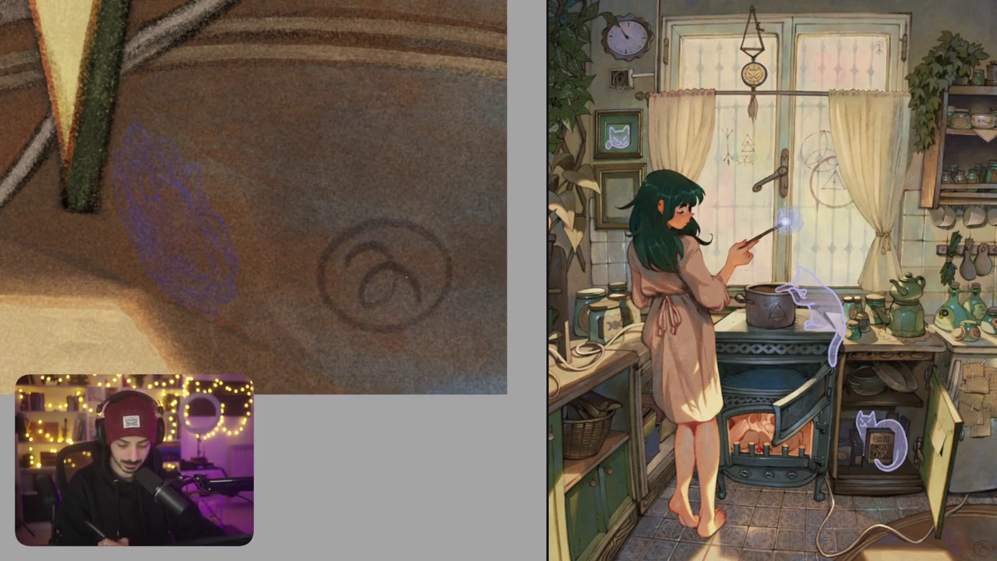
{"action": "mouse_move", "coordinate": [331, 320]}
{"action": "left_mouse_down"}
{"action": "mouse_move", "coordinate": [324, 340]}
{"action": "mouse_move", "coordinate": [421, 354]}
{"action": "mouse_move", "coordinate": [450, 344]}
{"action": "mouse_move", "coordinate": [452, 322]}
{"action": "left_mouse_up"}
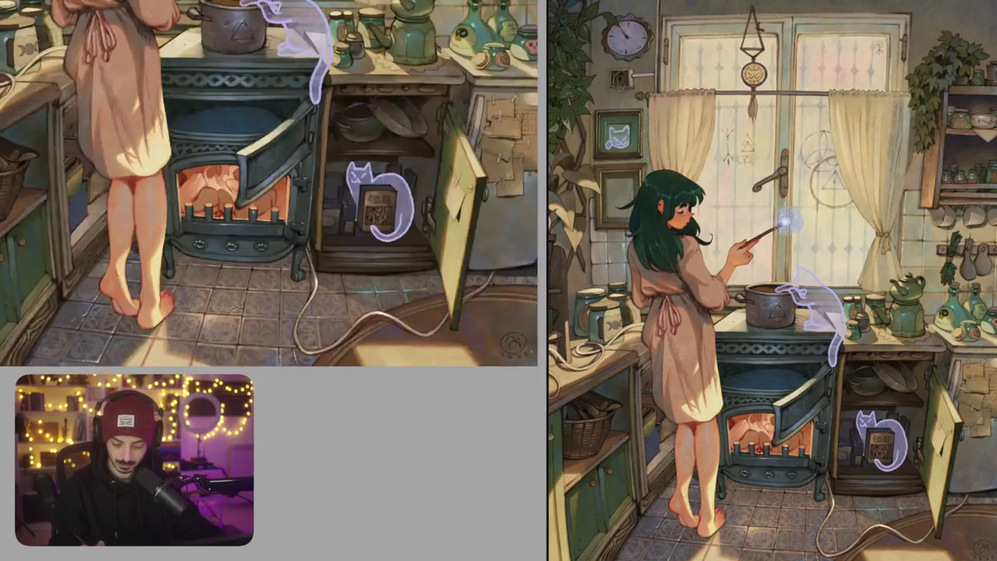
Paste the signature into the bottom-right floor corner, confirm it and zoom out
{"action": "key", "text": "ctrl+v"}
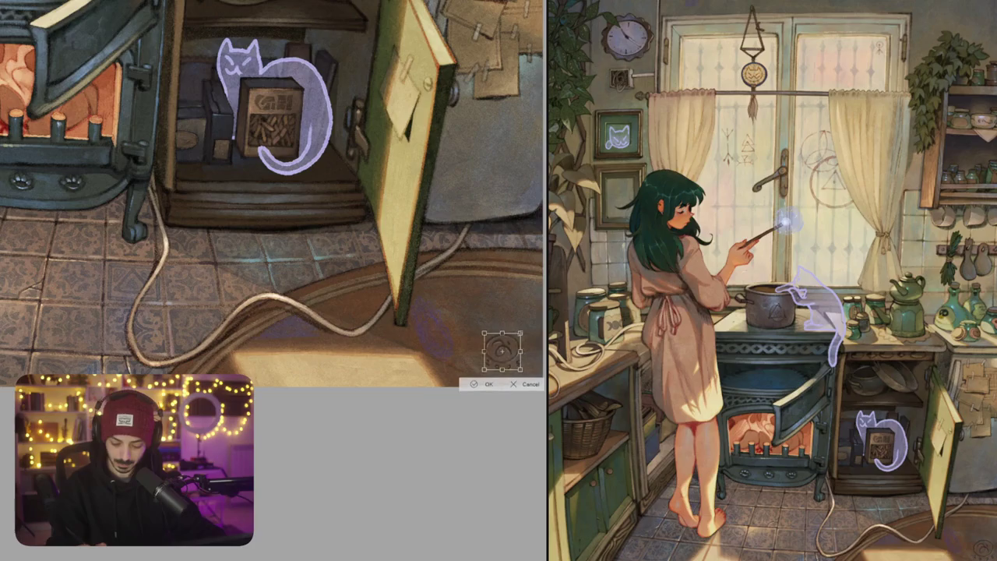
{"action": "key", "text": "Return"}
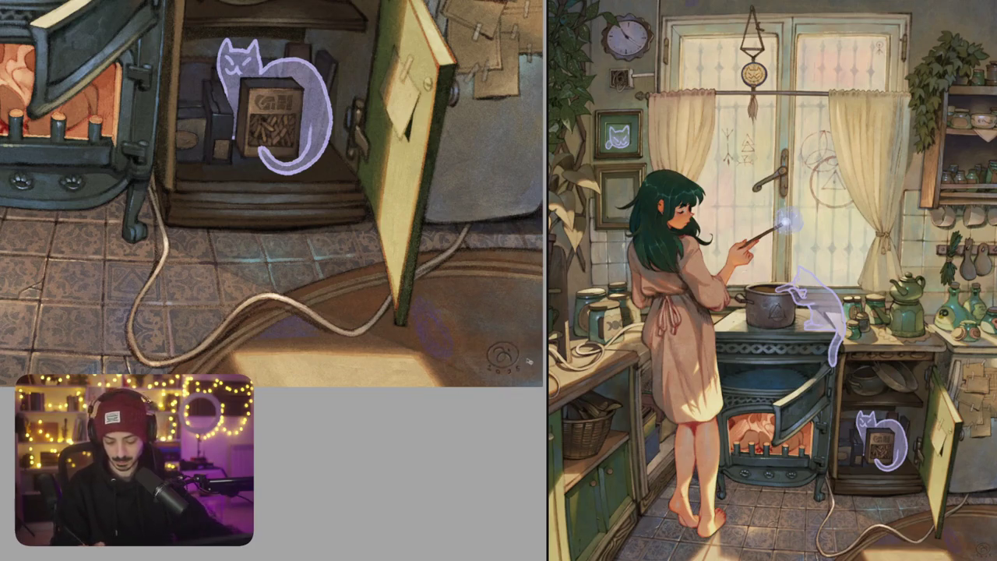
{"action": "key", "text": "ctrl+minus"}
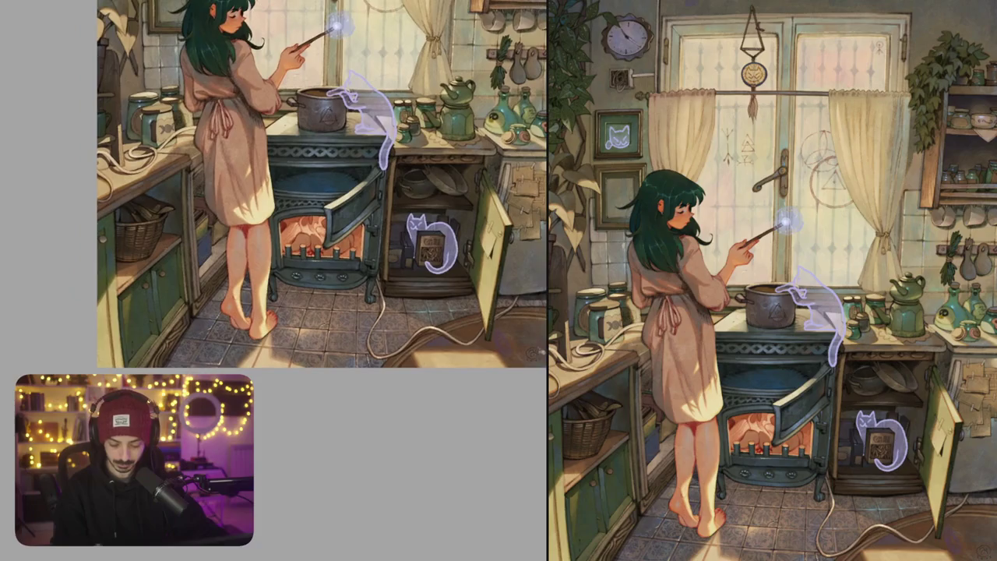
Zoom out to show the window and shelves, then paint a small light highlight stroke
{"action": "key", "text": "ctrl+minus"}
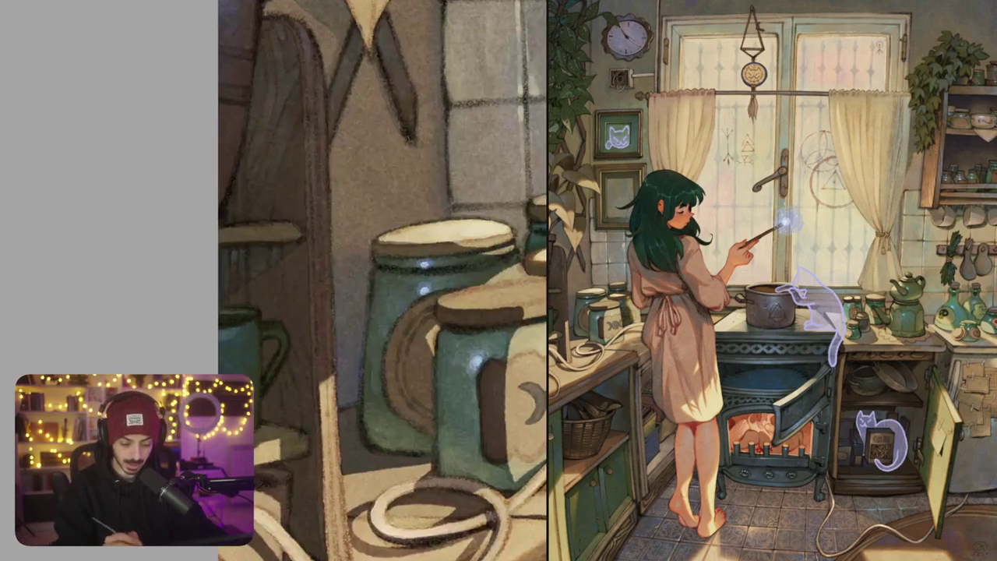
{"action": "left_click_drag", "start_coordinate": [317, 55], "coordinate": [320, 90]}
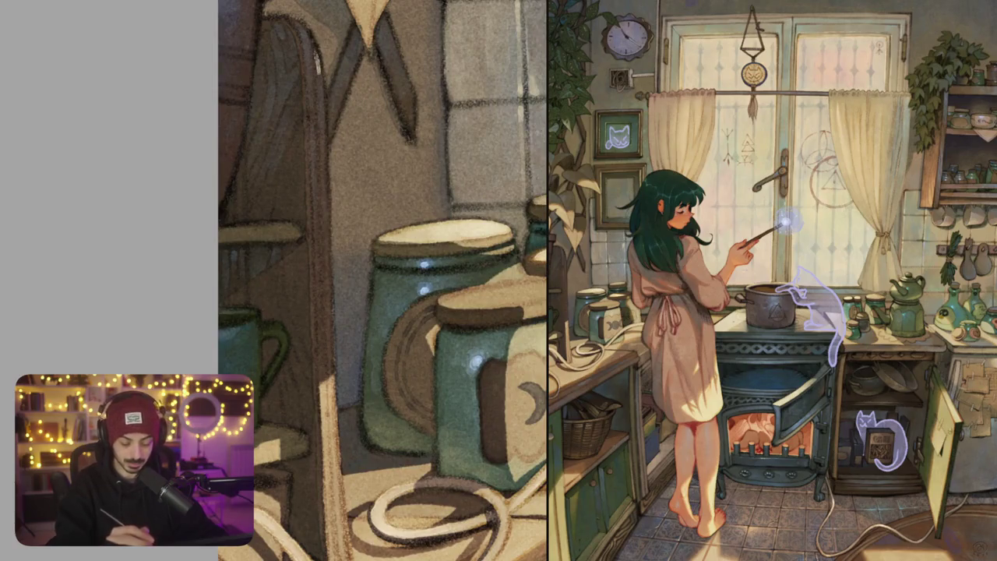